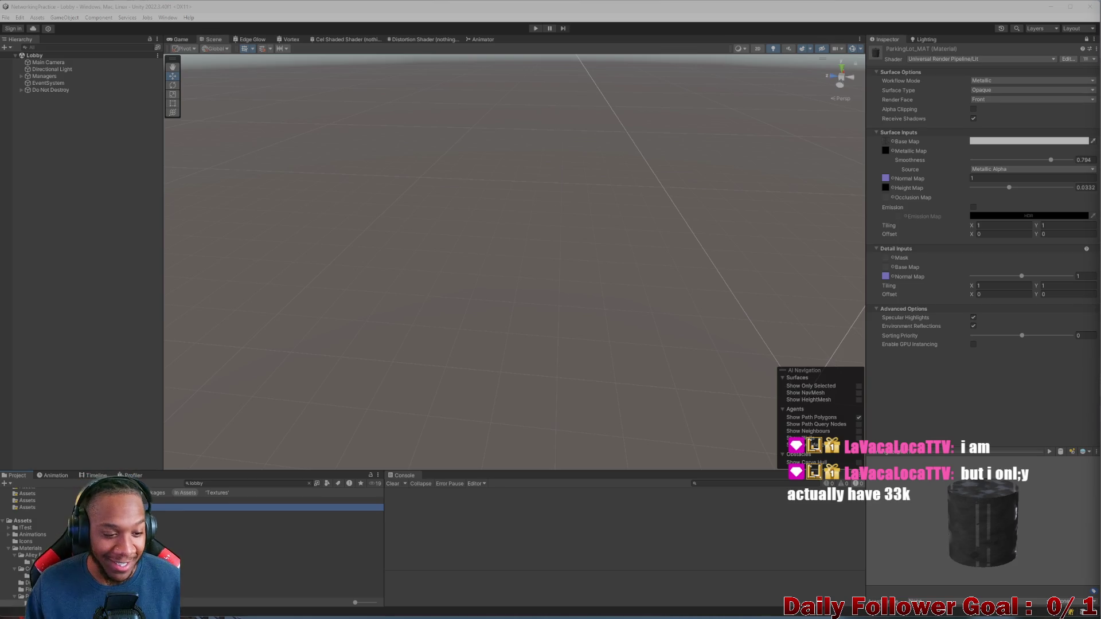
# - Clear the Project search, then orbit, pan and frame the lobby's login canvas in the Scene view
pyautogui.click(309, 483)
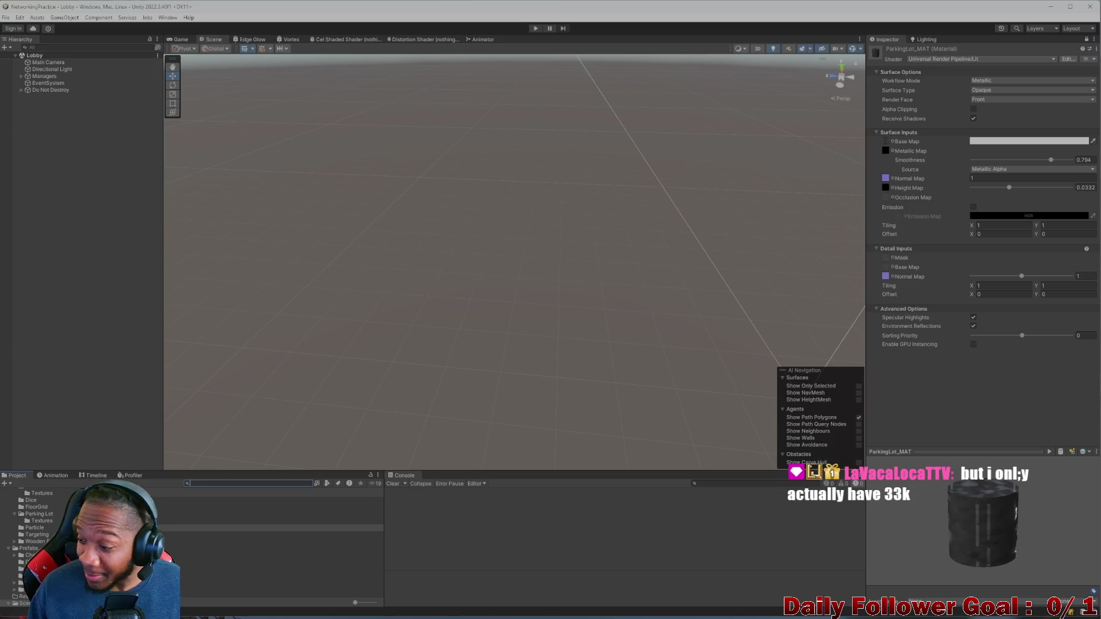
pyautogui.scroll(-1, 683, 331)
pyautogui.moveTo(644, 337)
pyautogui.mouseDown(button='right')
pyautogui.moveTo(631, 433)
pyautogui.moveTo(593, 334)
pyautogui.mouseUp(button='right')
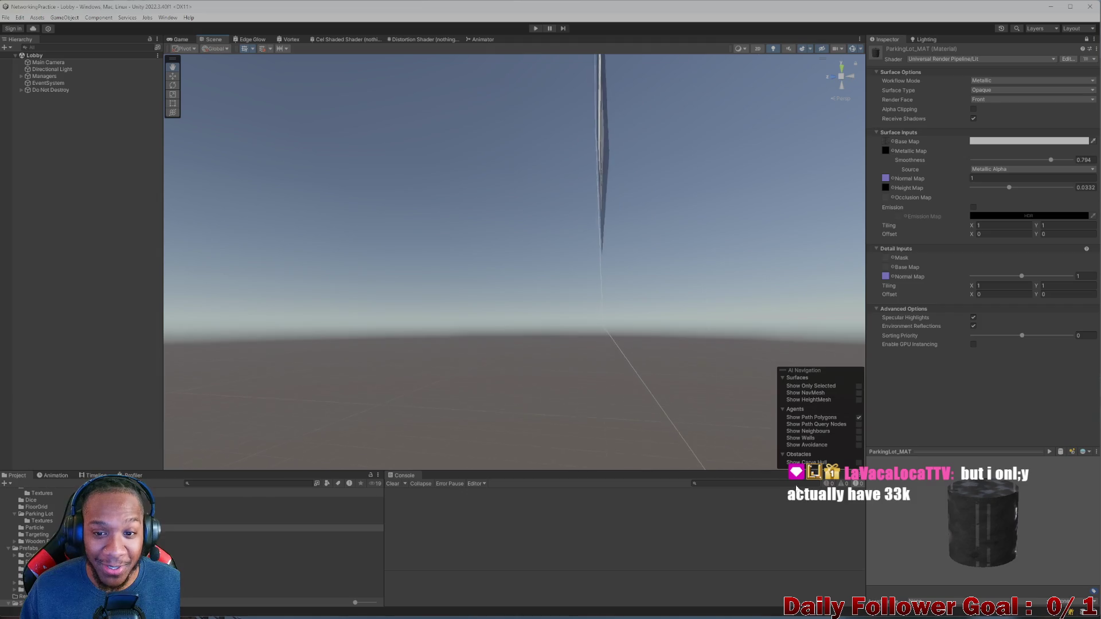
pyautogui.moveTo(573, 290)
pyautogui.mouseDown(button='middle')
pyautogui.moveTo(449, 234)
pyautogui.moveTo(403, 241)
pyautogui.moveTo(764, 426)
pyautogui.moveTo(290, 191)
pyautogui.moveTo(514, 382)
pyautogui.moveTo(545, 359)
pyautogui.moveTo(273, 376)
pyautogui.moveTo(590, 361)
pyautogui.mouseUp(button='middle')
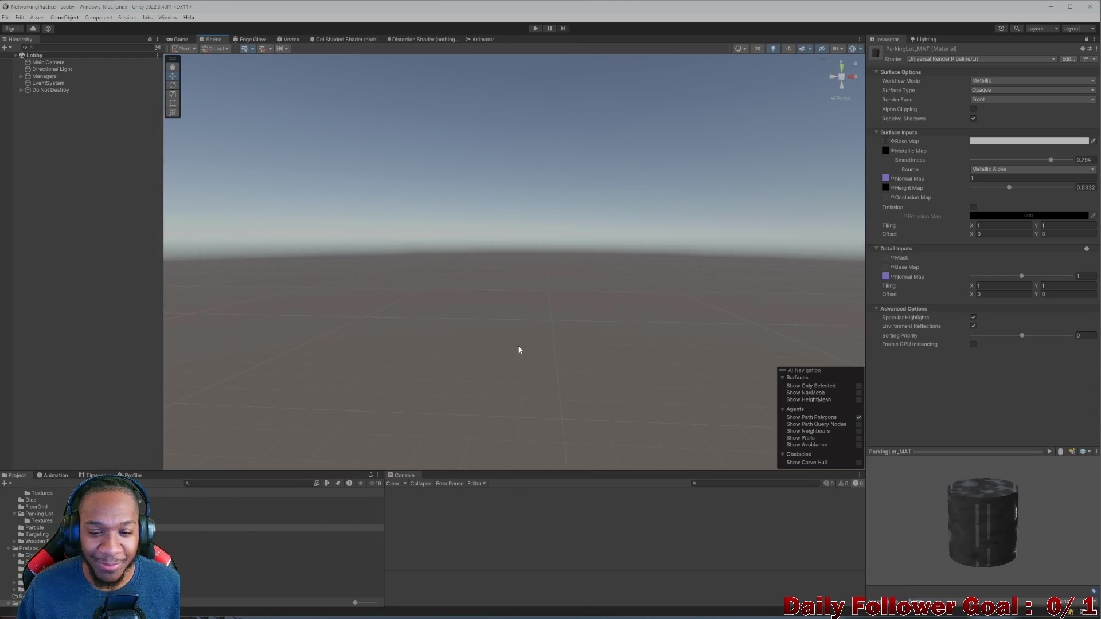
pyautogui.press('f')
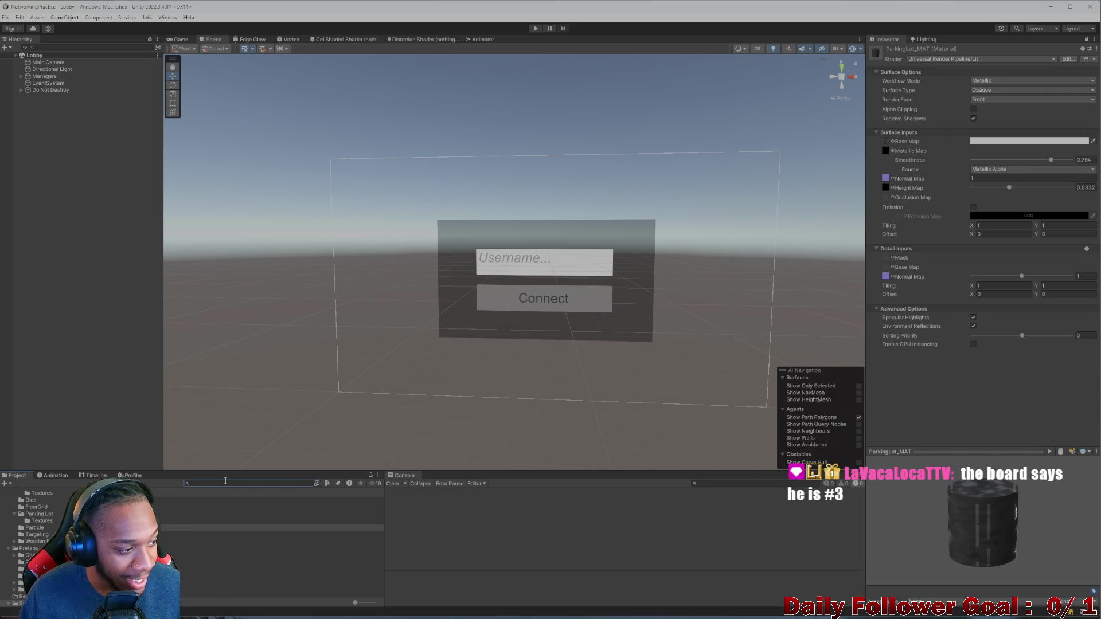
# - Filter the Project assets with the search term 'game'
pyautogui.write('game')
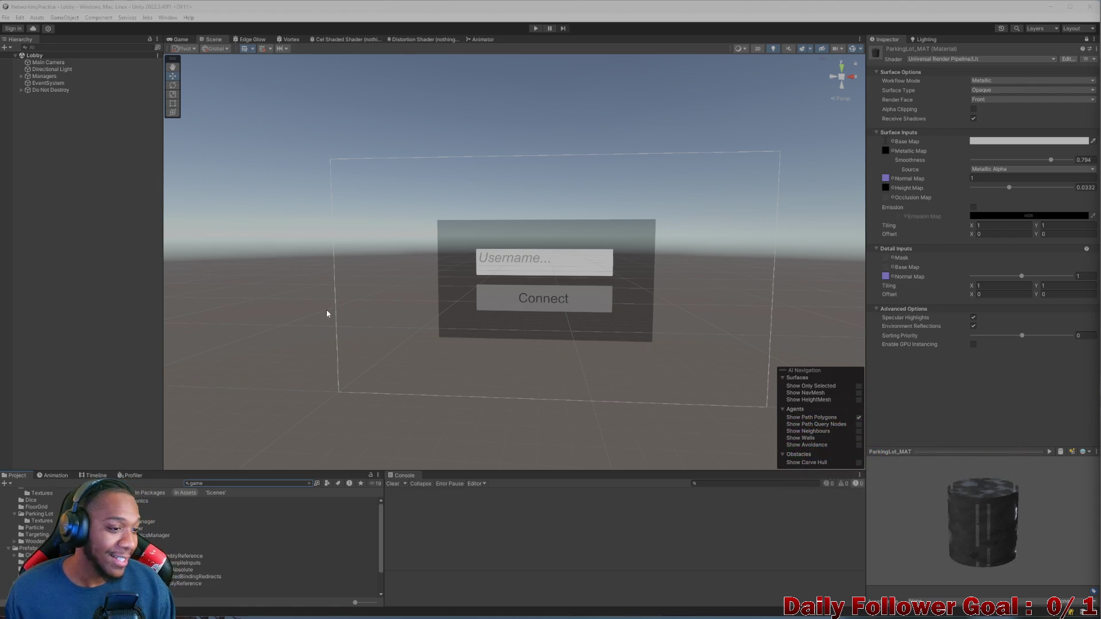
# - Zoom and orbit around the login canvas from above, then delete the Project search text
pyautogui.scroll(3, 514, 342)
pyautogui.moveTo(514, 341); pyautogui.dragTo(552, 331, button='right')
pyautogui.moveTo(535, 344)
pyautogui.keyDown('alt'); pyautogui.mouseDown()
pyautogui.moveTo(525, 361)
pyautogui.moveTo(593, 348)
pyautogui.mouseUp(); pyautogui.keyUp('alt')
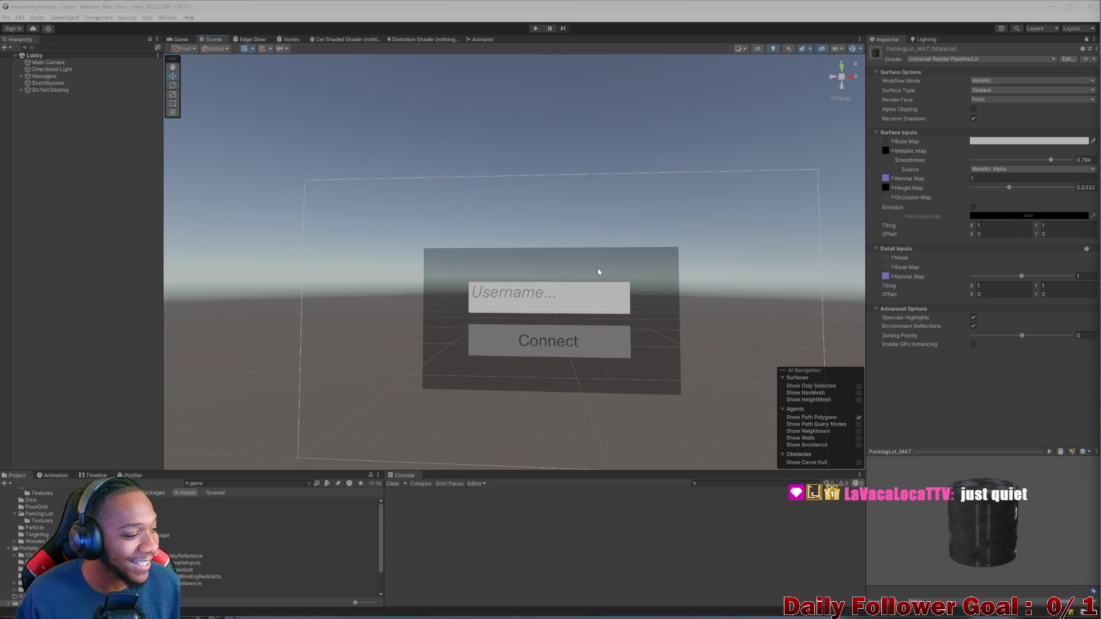
pyautogui.moveTo(461, 302)
pyautogui.keyDown('alt'); pyautogui.mouseDown()
pyautogui.moveTo(453, 286)
pyautogui.moveTo(470, 281)
pyautogui.moveTo(430, 364)
pyautogui.moveTo(452, 314)
pyautogui.moveTo(474, 344)
pyautogui.mouseUp(); pyautogui.keyUp('alt')
pyautogui.click(220, 483)
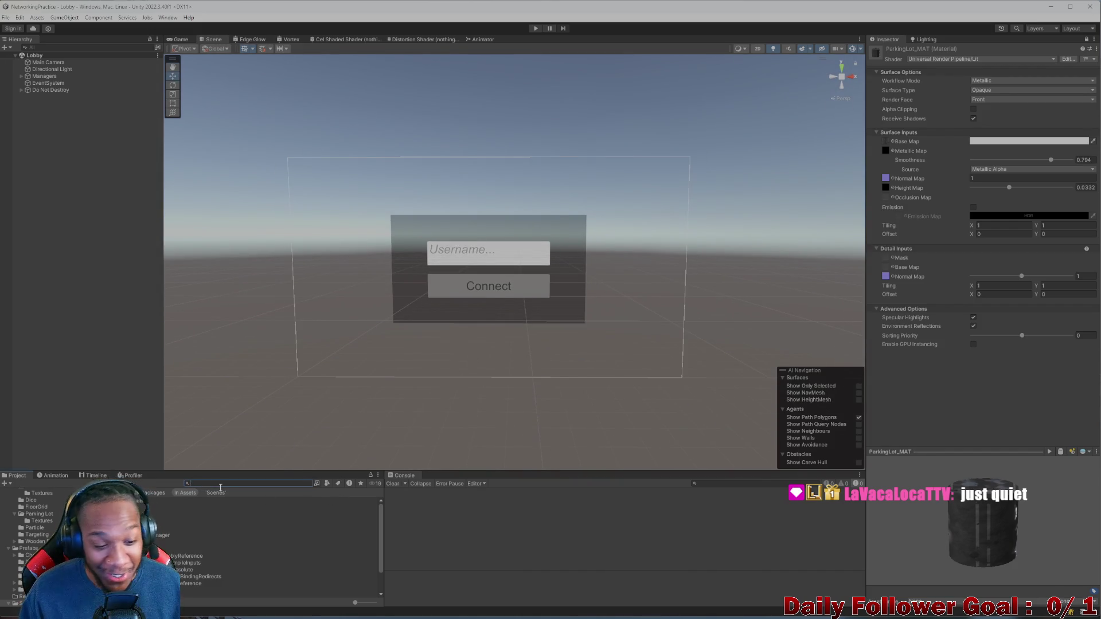
pyautogui.press('BackSpace')
pyautogui.press('BackSpace')
pyautogui.press('BackSpace')
pyautogui.press('BackSpace')
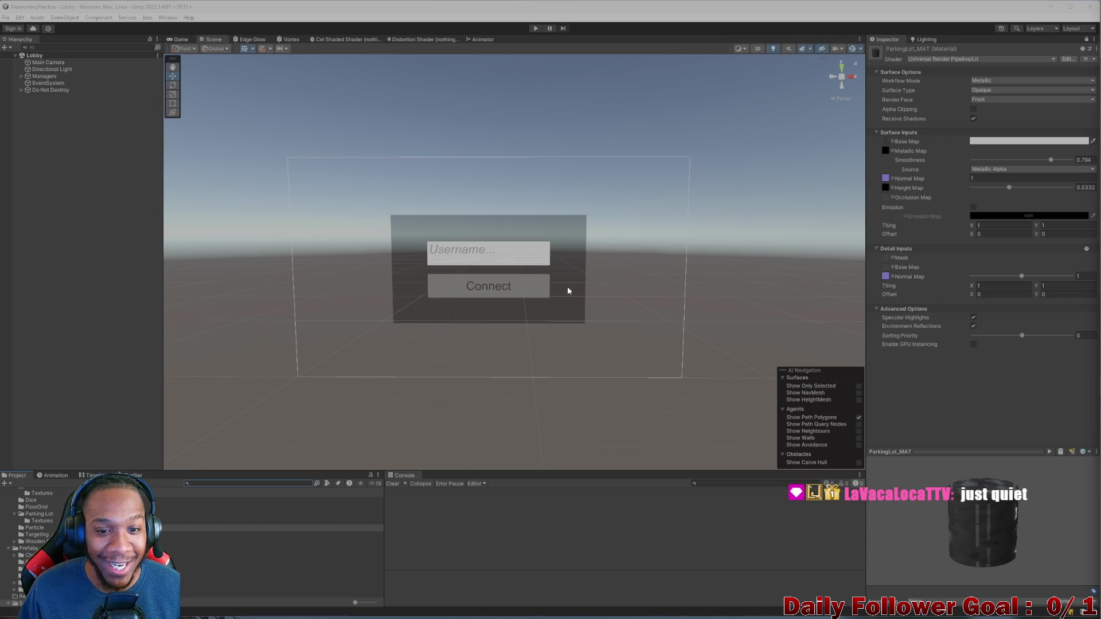
# - Orbit the login canvas from the right, then restore the editor from maximized
pyautogui.scroll(3, 490, 267)
pyautogui.keyDown('alt'); pyautogui.moveTo(490, 266); pyautogui.dragTo(452, 266); pyautogui.keyUp('alt')
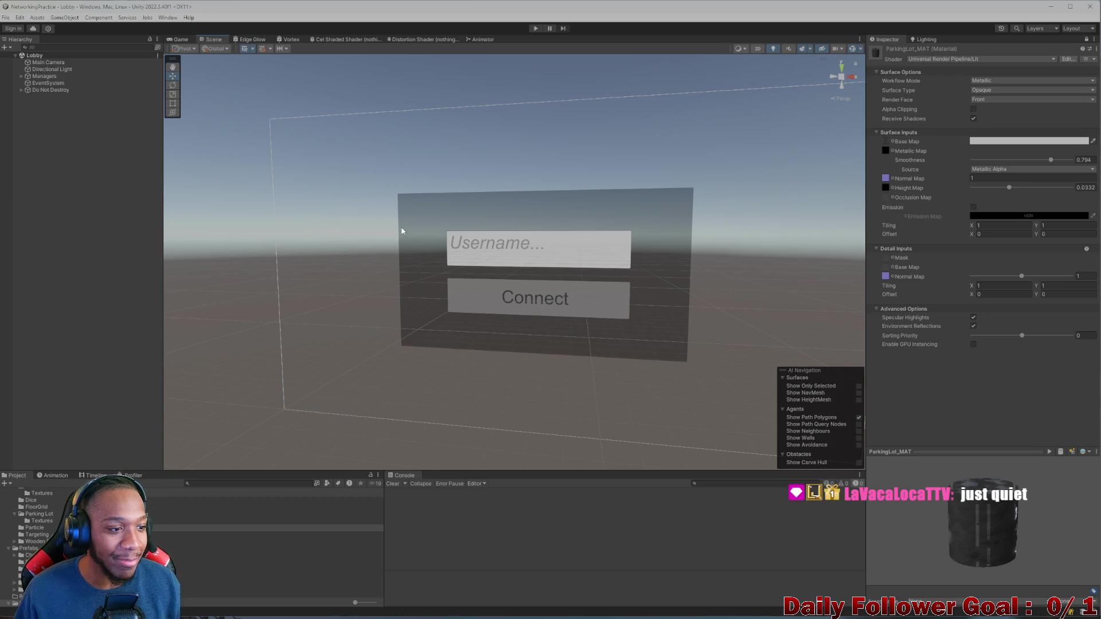
pyautogui.moveTo(474, 187)
pyautogui.keyDown('alt'); pyautogui.mouseDown()
pyautogui.moveTo(453, 216)
pyautogui.moveTo(388, 246)
pyautogui.moveTo(477, 250)
pyautogui.moveTo(442, 298)
pyautogui.moveTo(410, 217)
pyautogui.moveTo(449, 263)
pyautogui.mouseUp(); pyautogui.keyUp('alt')
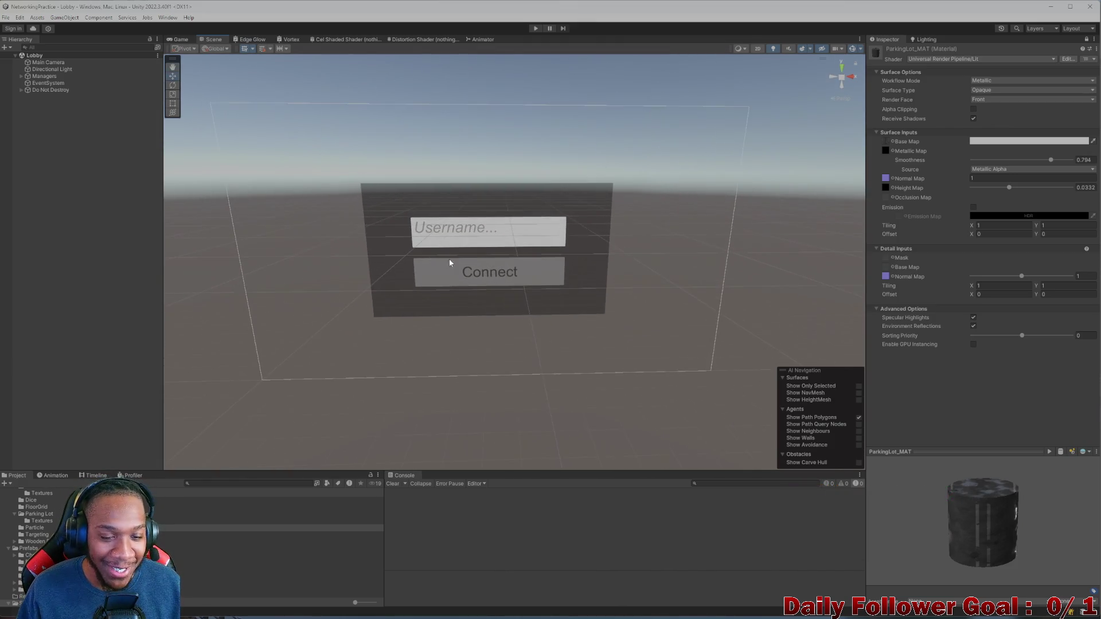
pyautogui.doubleClick(409, 9)
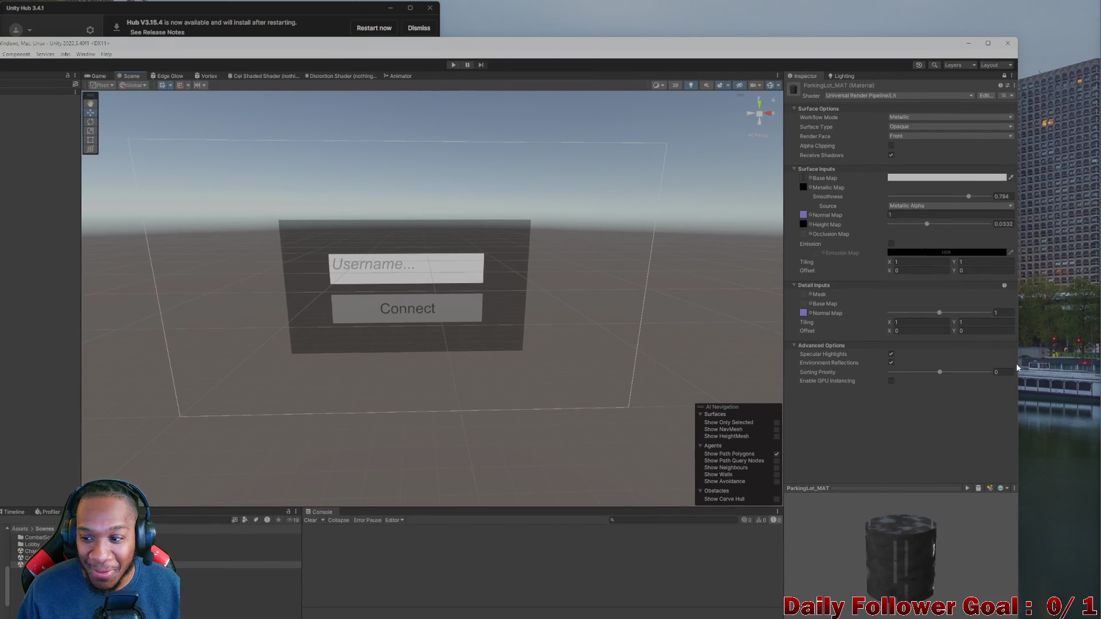
# - Resize the editor and move it to the top-left, leaving the game build visible on the right
pyautogui.moveTo(1016, 360)
pyautogui.mouseDown()
pyautogui.moveTo(799, 344)
pyautogui.moveTo(530, 276)
pyautogui.mouseUp()
pyautogui.moveTo(271, 44)
pyautogui.mouseDown()
pyautogui.moveTo(326, 31)
pyautogui.moveTo(354, 8)
pyautogui.mouseUp()
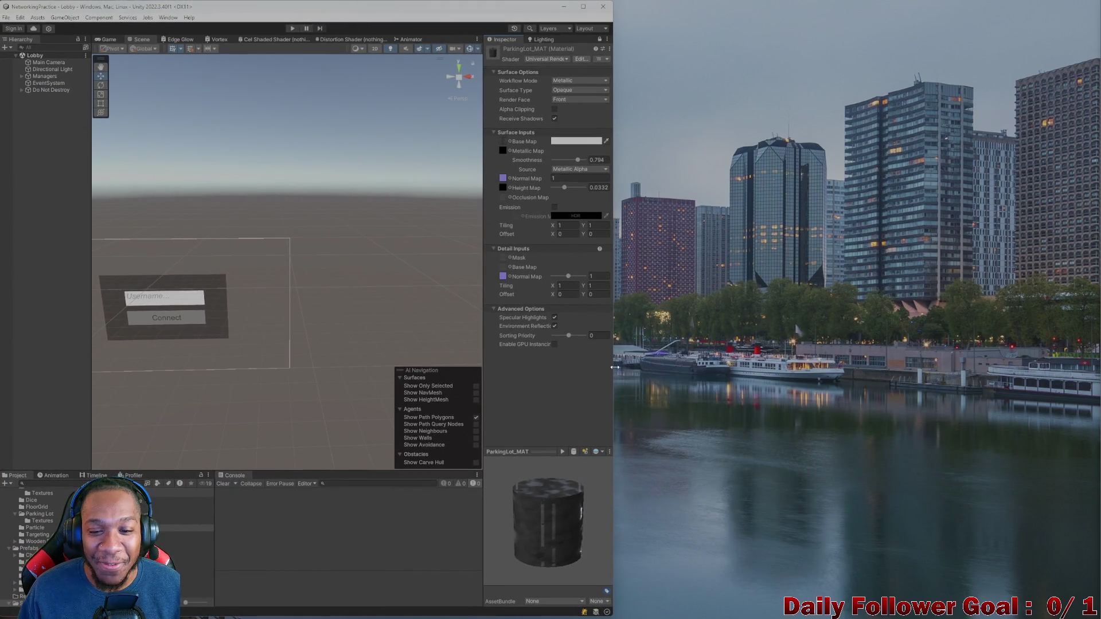
pyautogui.moveTo(611, 373); pyautogui.dragTo(770, 380)
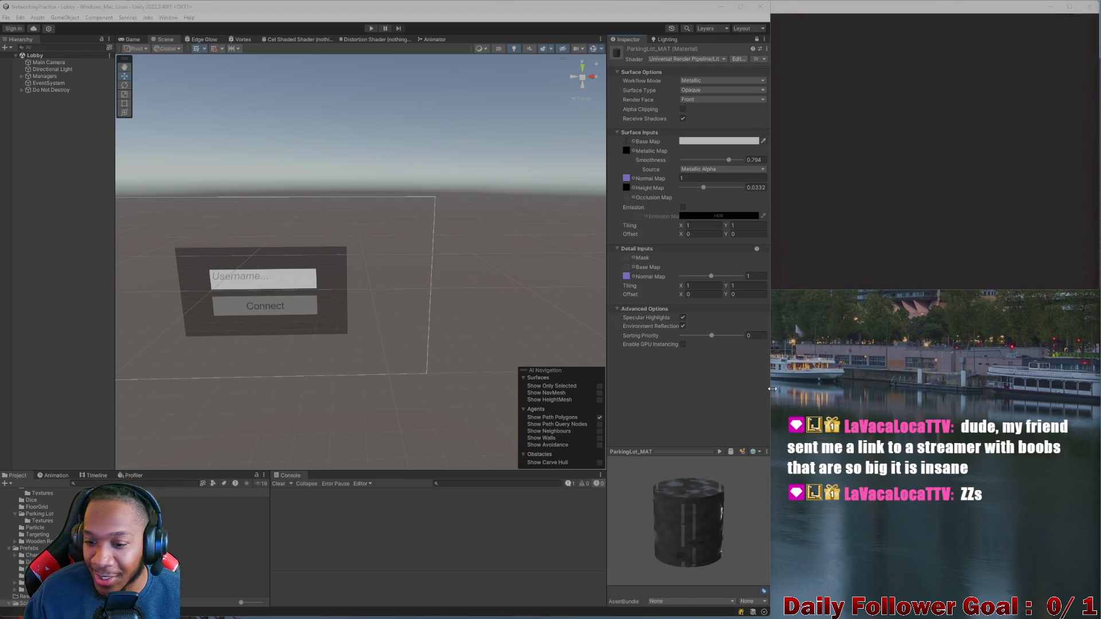
pyautogui.moveTo(771, 339)
pyautogui.mouseDown()
pyautogui.moveTo(602, 339)
pyautogui.moveTo(637, 338)
pyautogui.mouseUp()
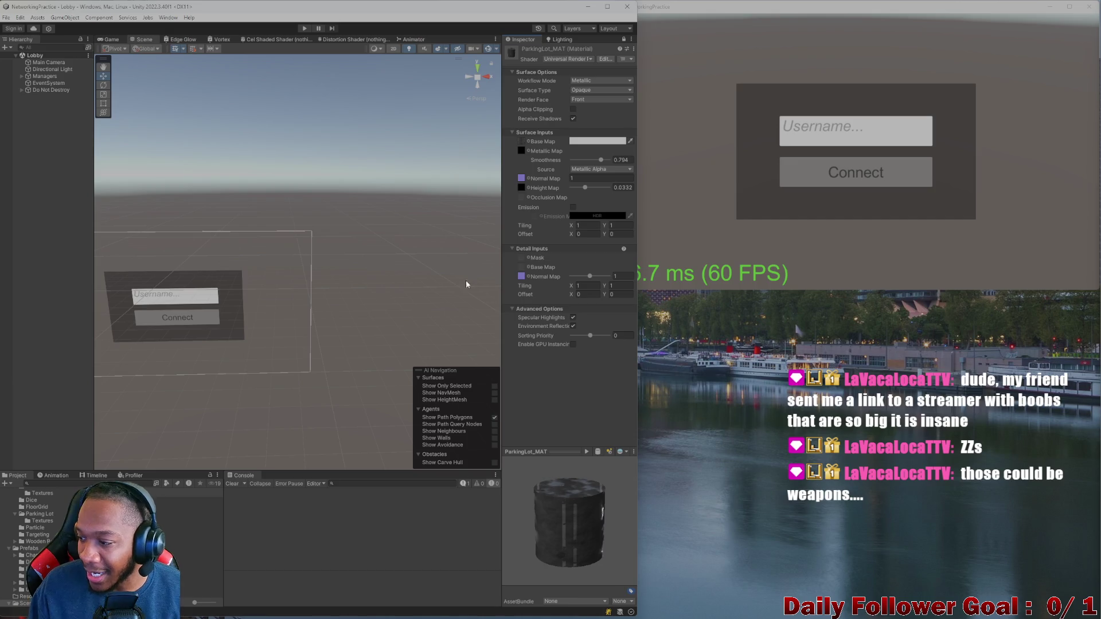
# - Play-test connecting to the lobby, stop play mode, and select a 'game' search result
pyautogui.click(301, 28)
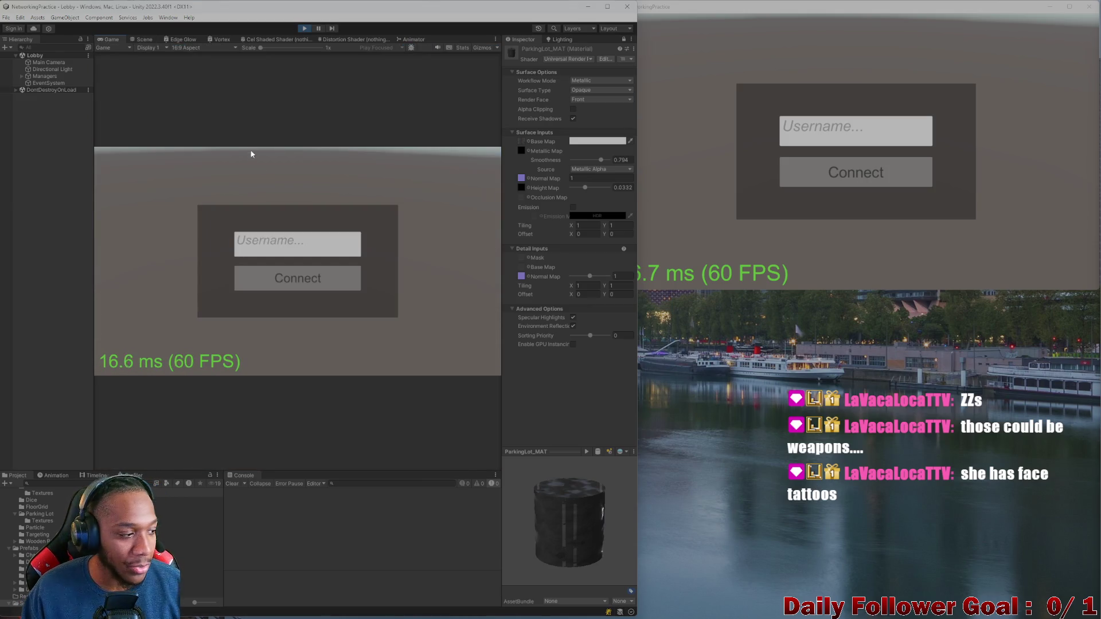
pyautogui.write('sd')
pyautogui.click(312, 269)
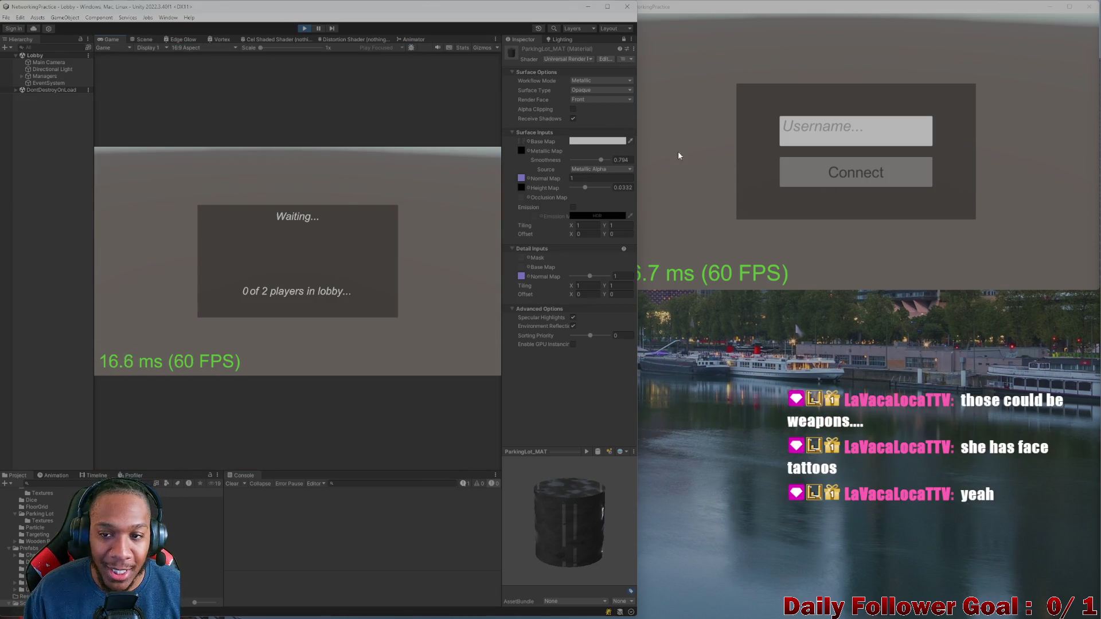
pyautogui.click(306, 29)
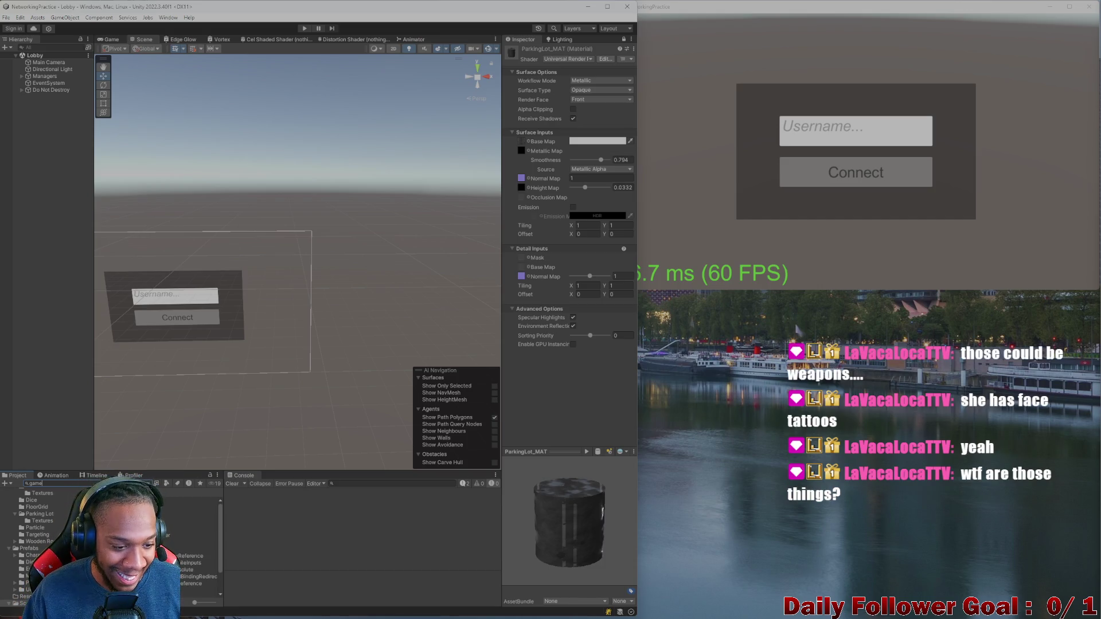
pyautogui.click(195, 541)
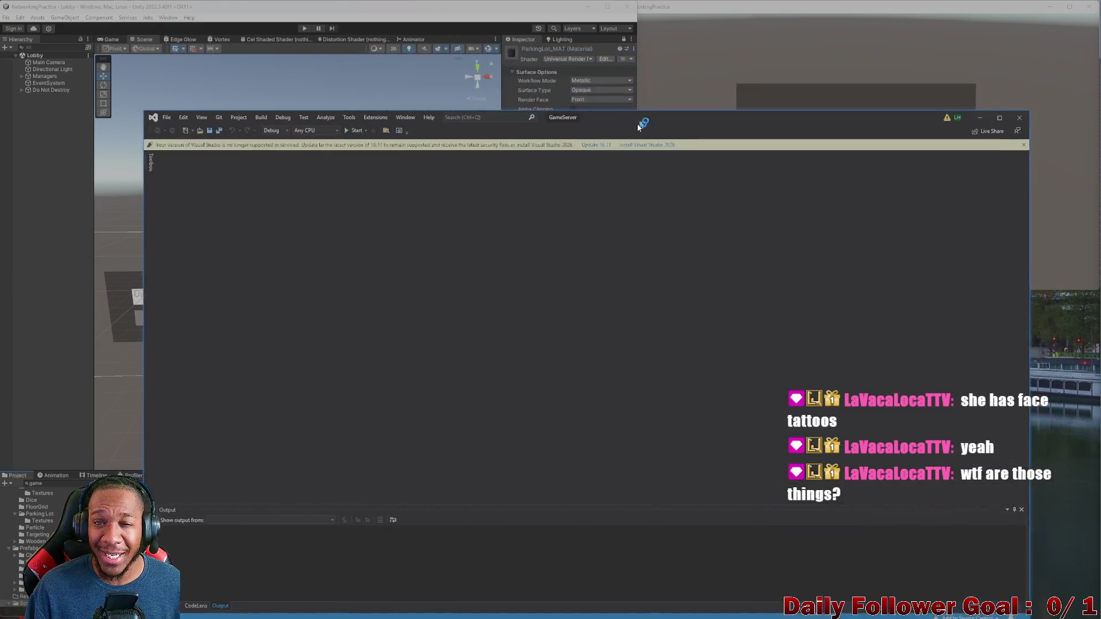
# - Maximize Visual Studio, start GameServer under the debugger, then minimize Visual Studio
pyautogui.moveTo(638, 126)
pyautogui.mouseDown()
pyautogui.moveTo(631, 15)
pyautogui.moveTo(709, 23)
pyautogui.mouseUp()
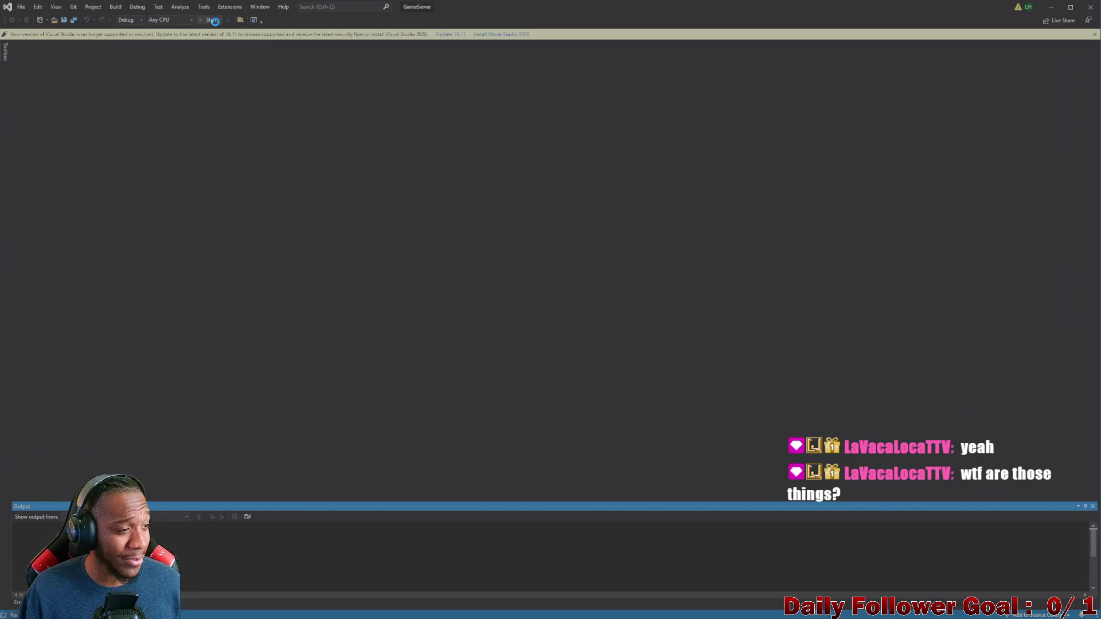
pyautogui.click(213, 20)
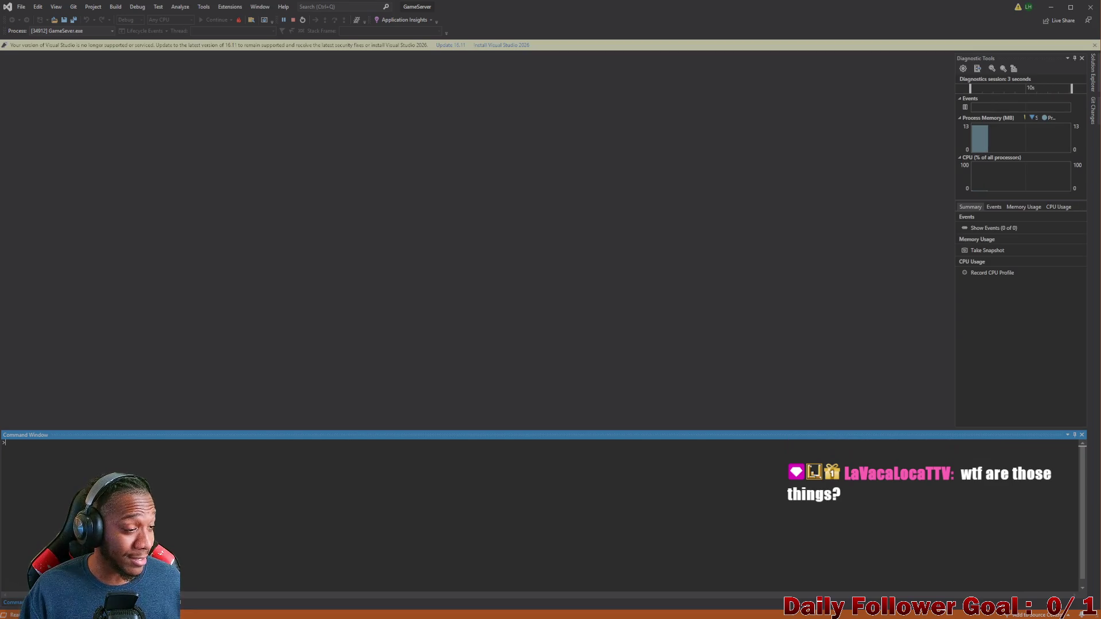
pyautogui.click(1051, 7)
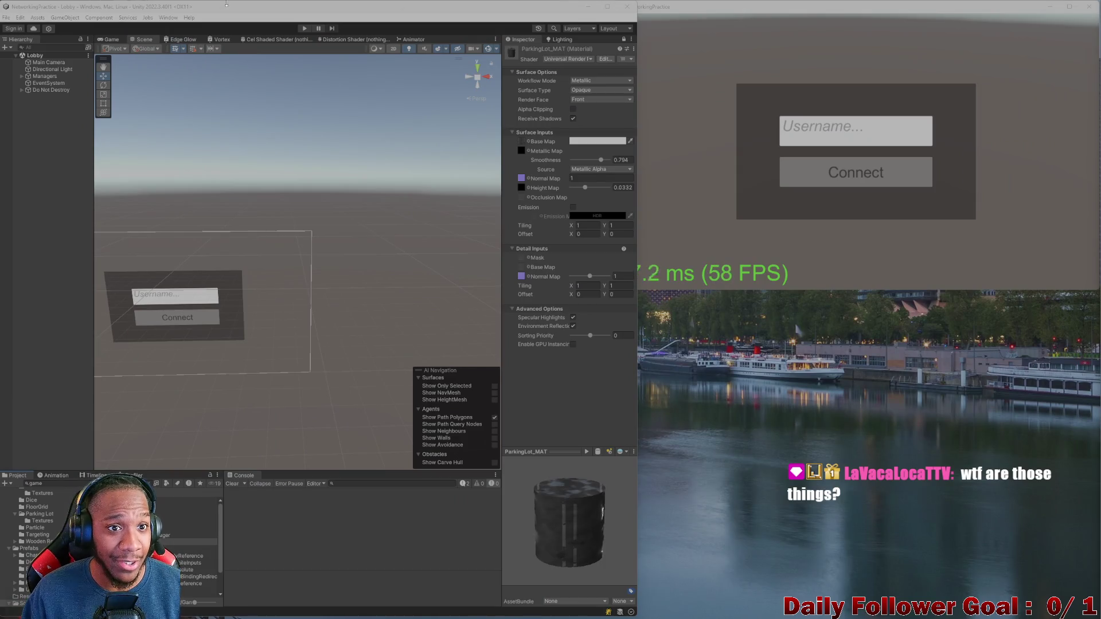
# - Start play mode and connect the editor player with username 'asdf'
pyautogui.click(302, 29)
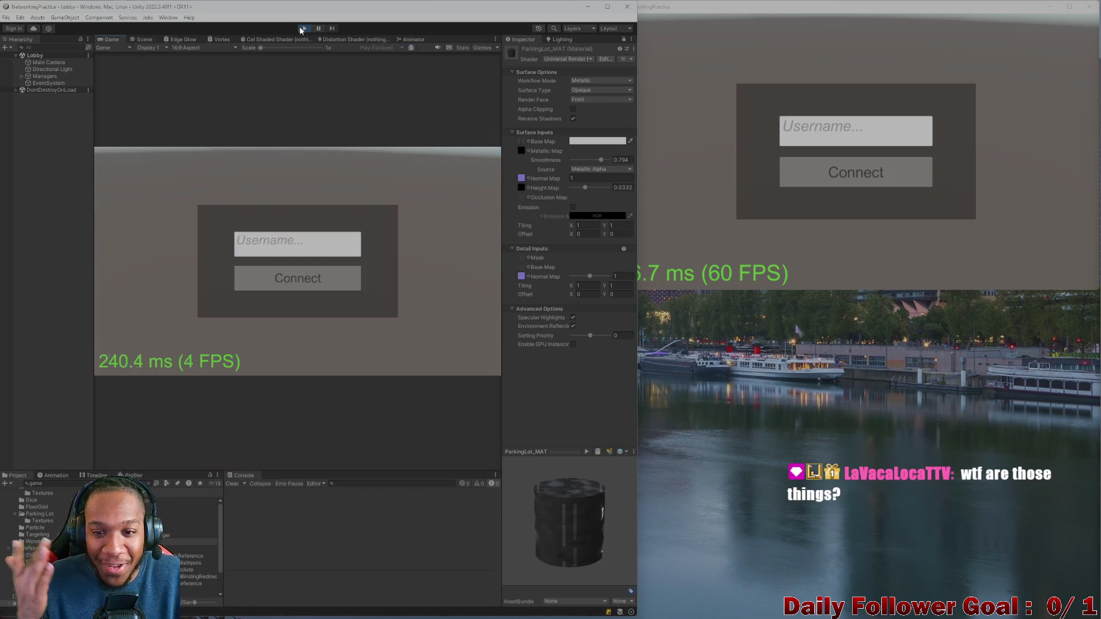
pyautogui.write('asdf')
pyautogui.click(297, 278)
# - Connect the standalone build's player with username 'zxcv' so the match begins
pyautogui.click(855, 130)
pyautogui.write('zxcv')
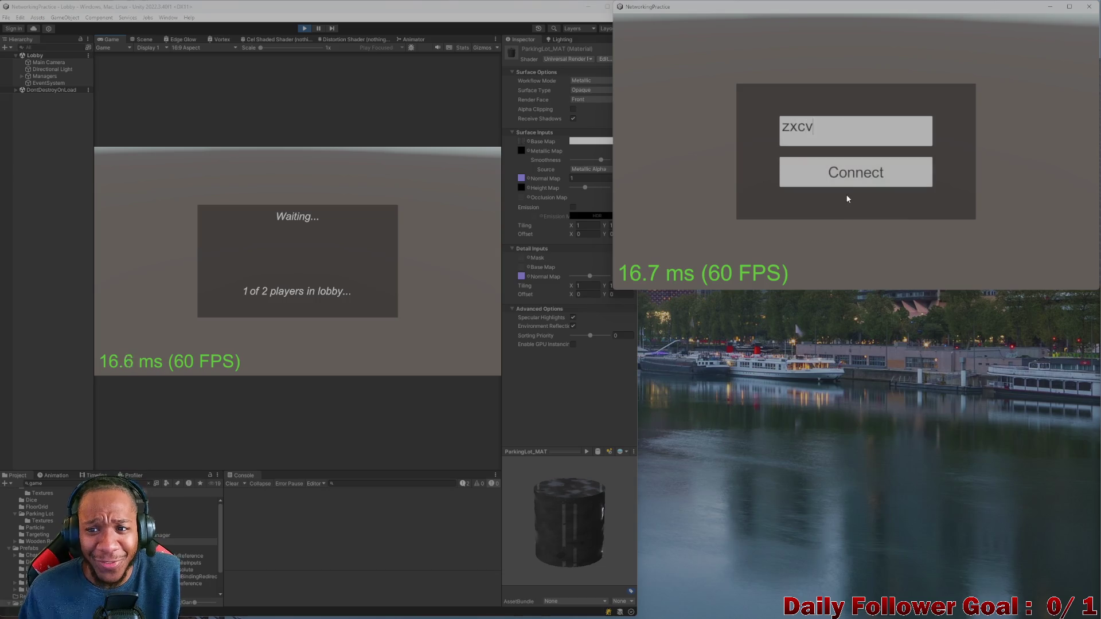
pyautogui.click(851, 179)
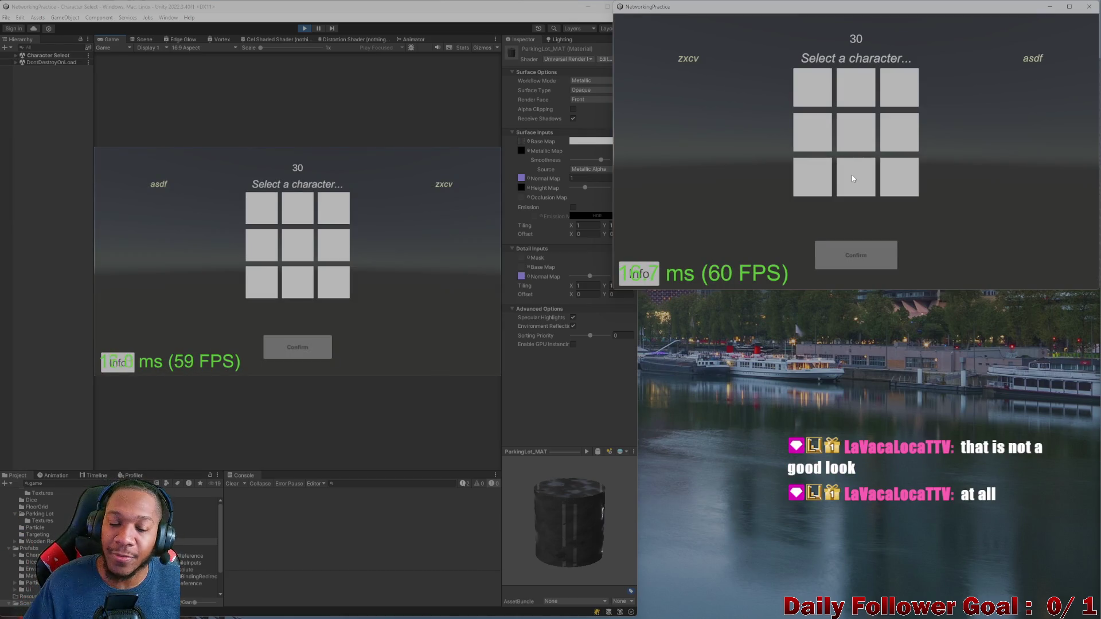
# - Confirm The Brawn for the editor player and The Speedster in the build window
pyautogui.click(276, 226)
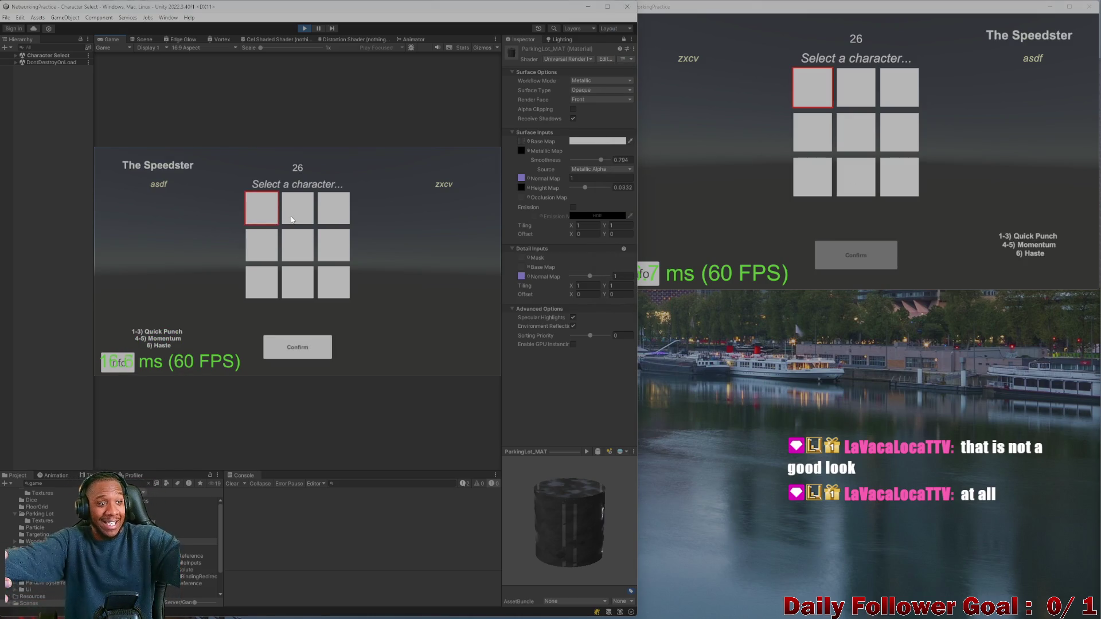
pyautogui.click(291, 219)
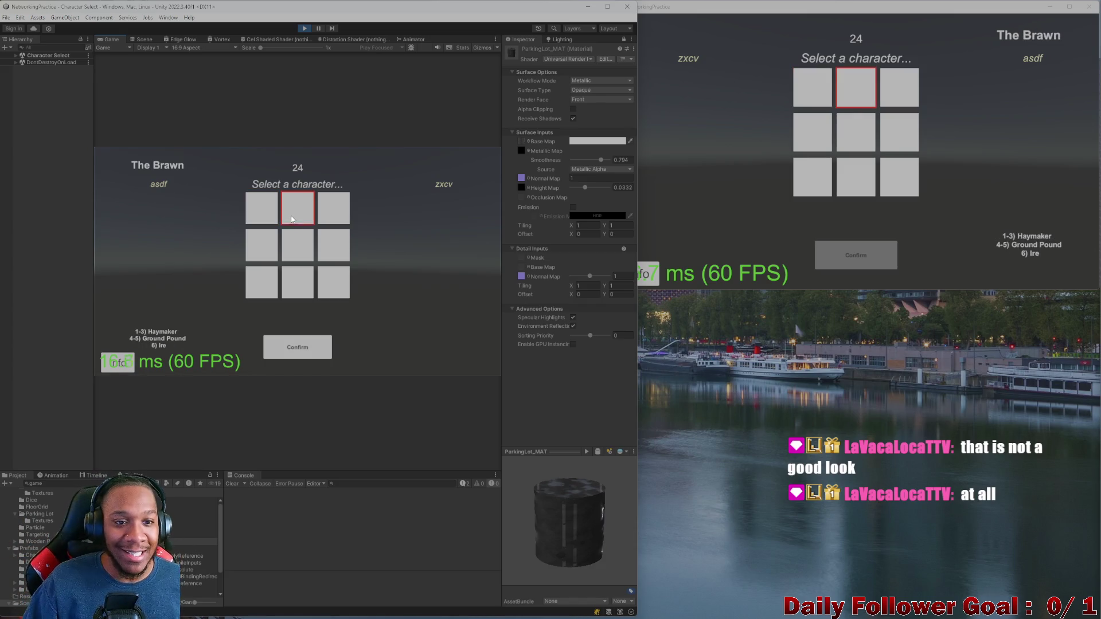
pyautogui.click(315, 338)
pyautogui.click(807, 96)
pyautogui.click(878, 262)
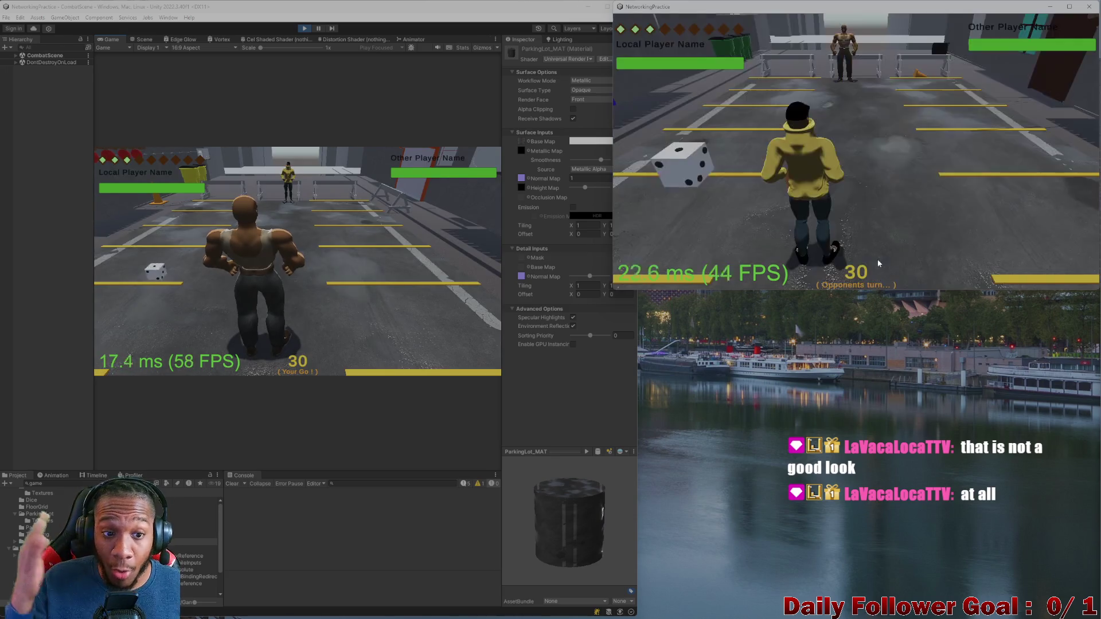
# - Focus the editor game and choose Move to display the reachable green movement grid
pyautogui.click(294, 239)
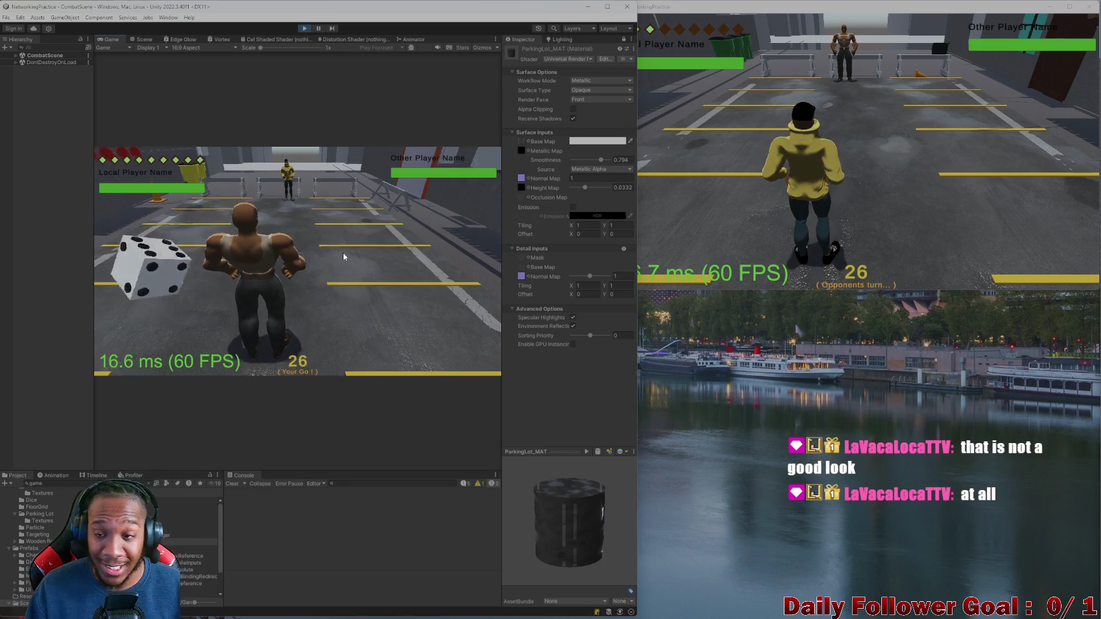
pyautogui.click(294, 307)
pyautogui.click(150, 294)
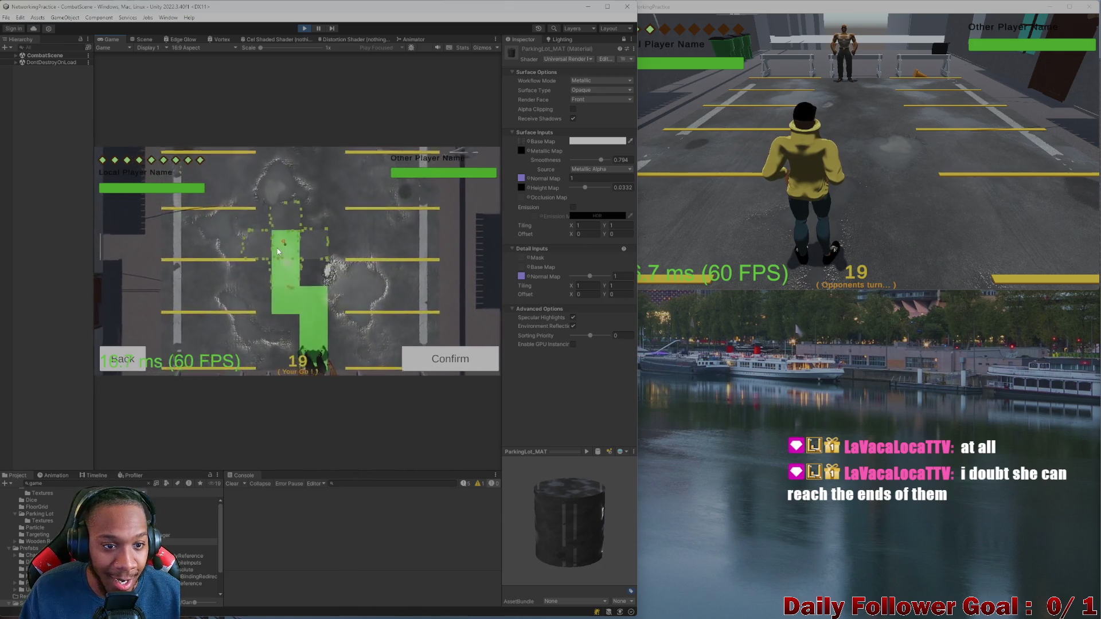
# - Confirm the move along the green path, end the turn, and bring the build window forward
pyautogui.click(431, 360)
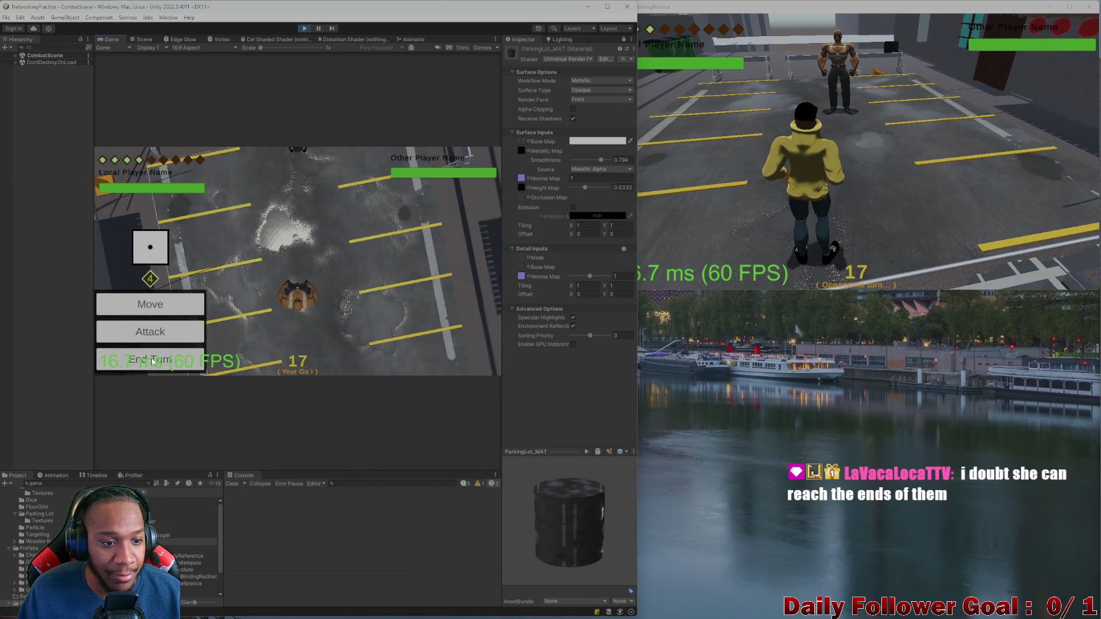
pyautogui.click(158, 358)
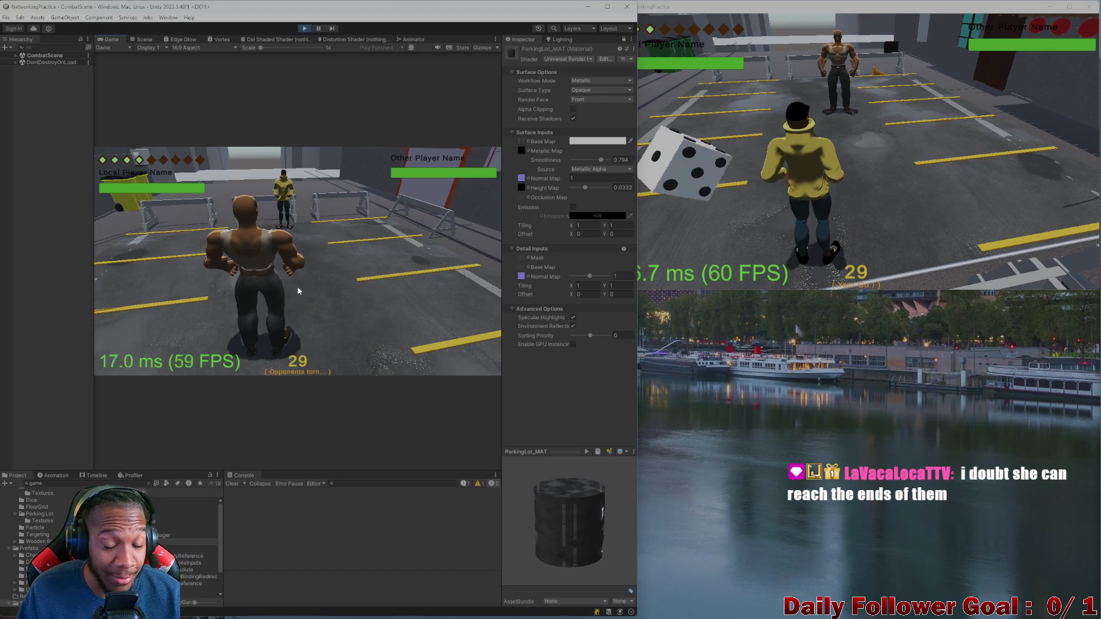
pyautogui.click(669, 152)
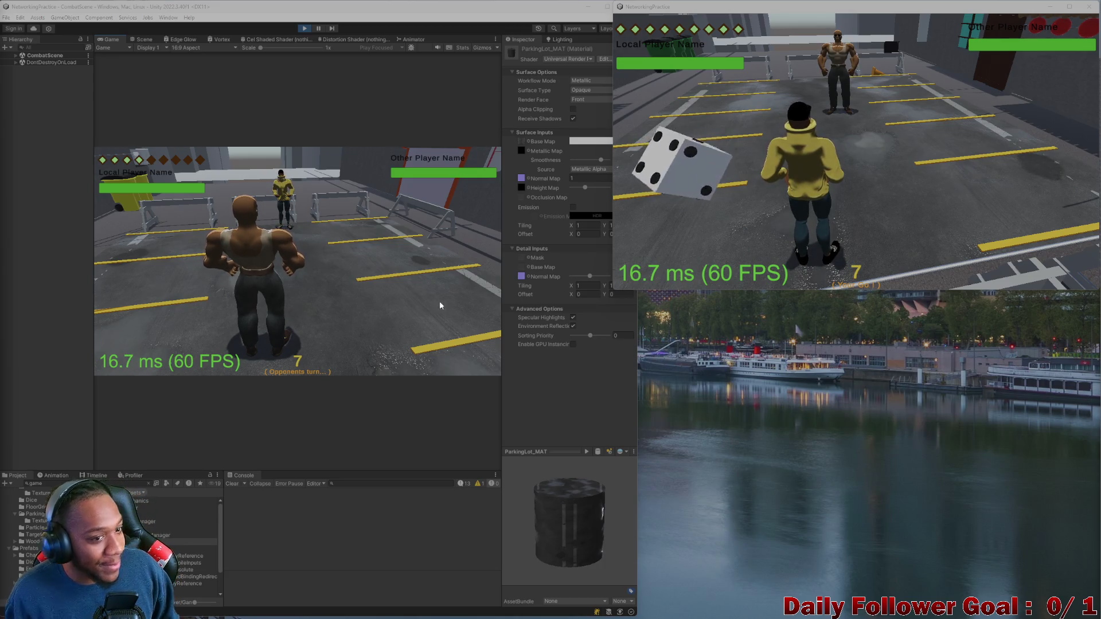
# - Roll and end the build player's turn, then roll, move across the lot and end the editor's turn
pyautogui.click(660, 179)
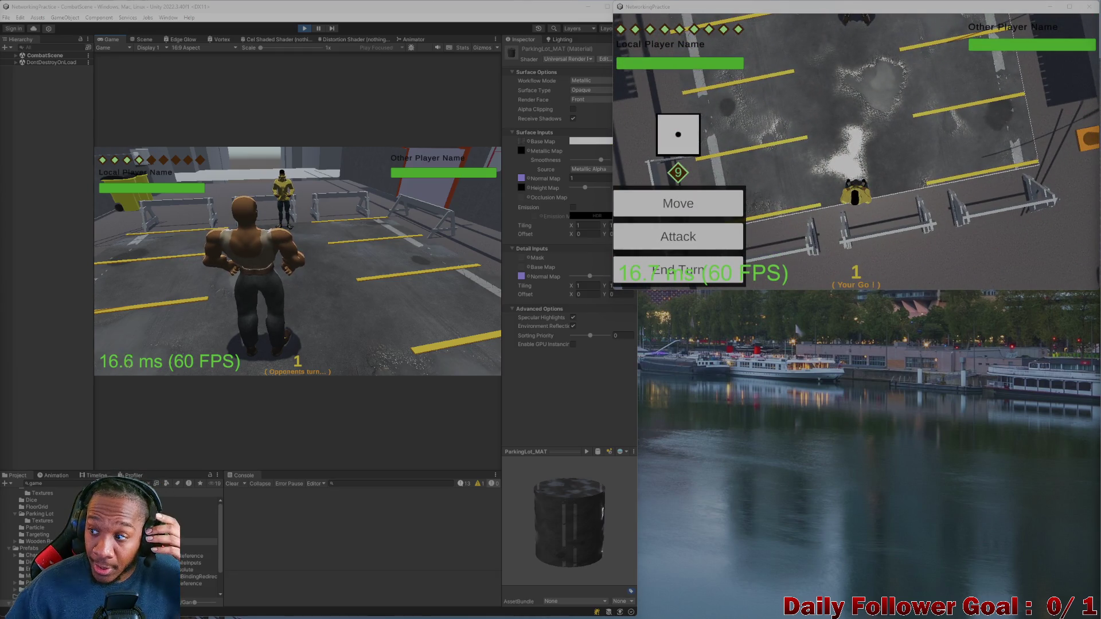
pyautogui.click(678, 270)
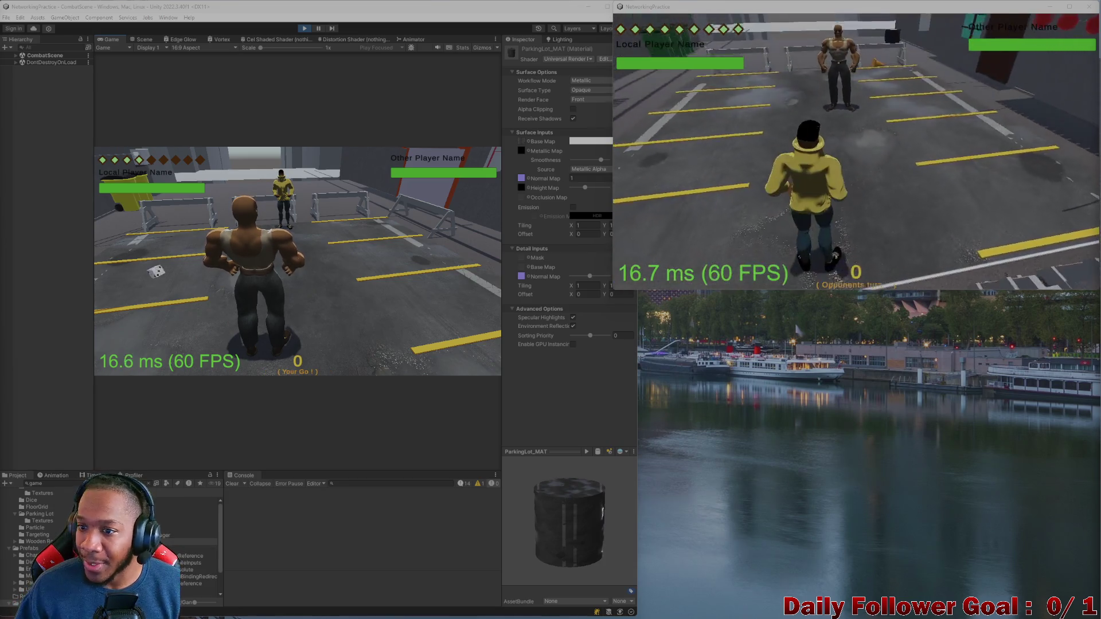
pyautogui.click(171, 274)
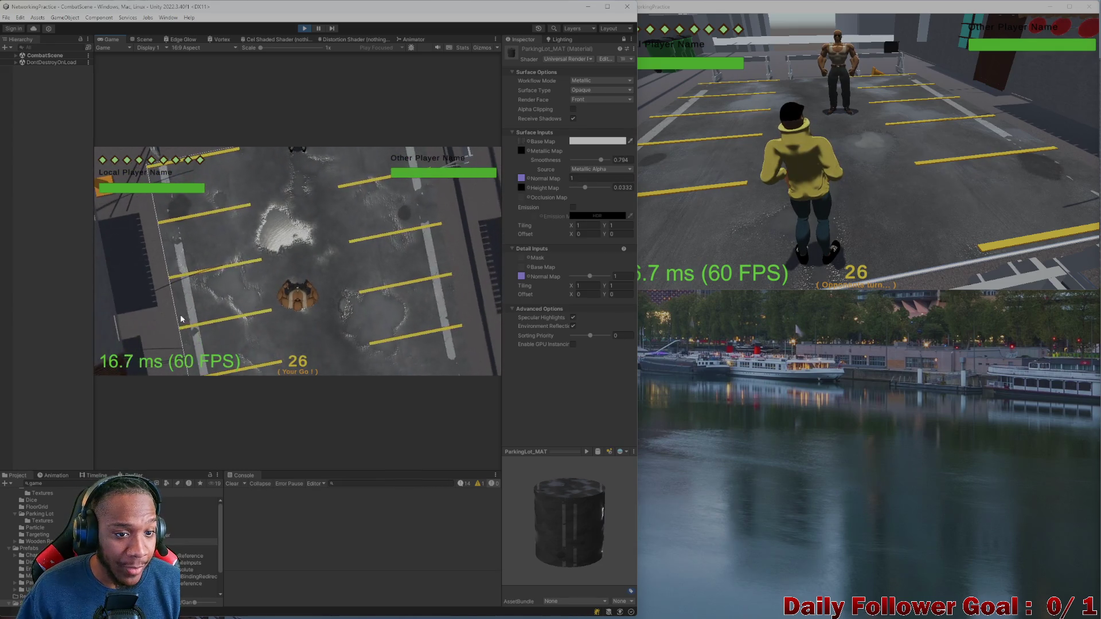
pyautogui.click(150, 301)
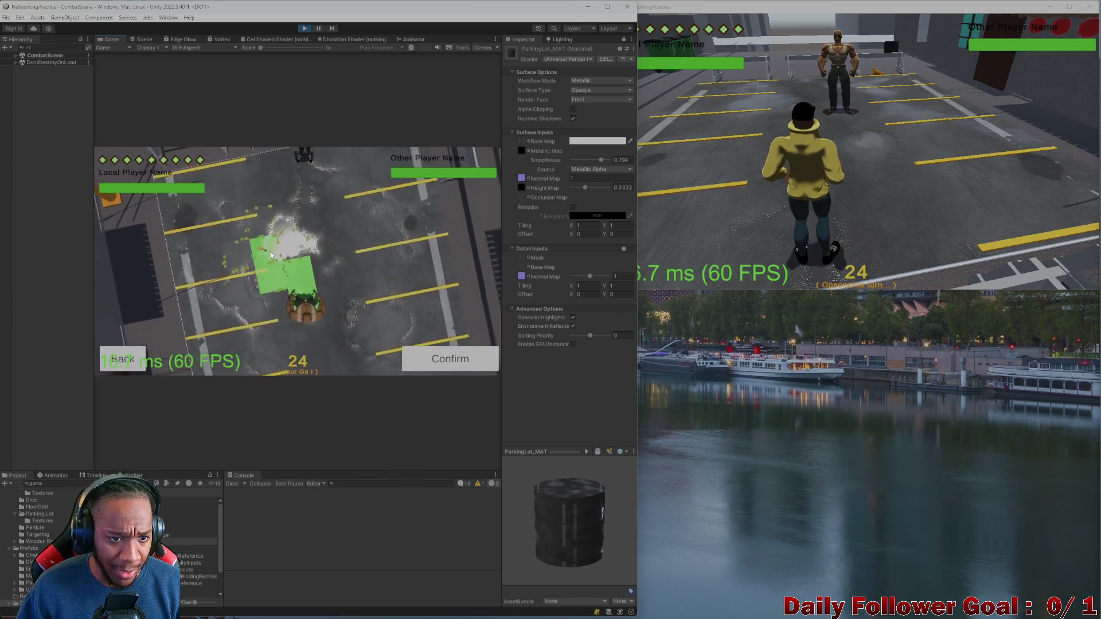
pyautogui.click(428, 360)
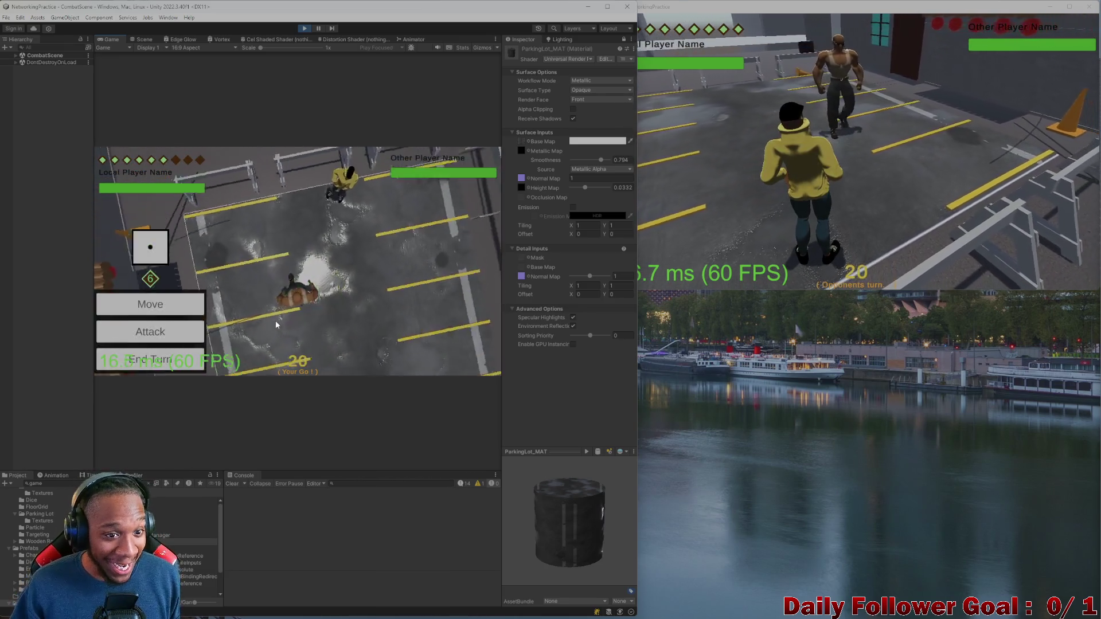
pyautogui.click(163, 361)
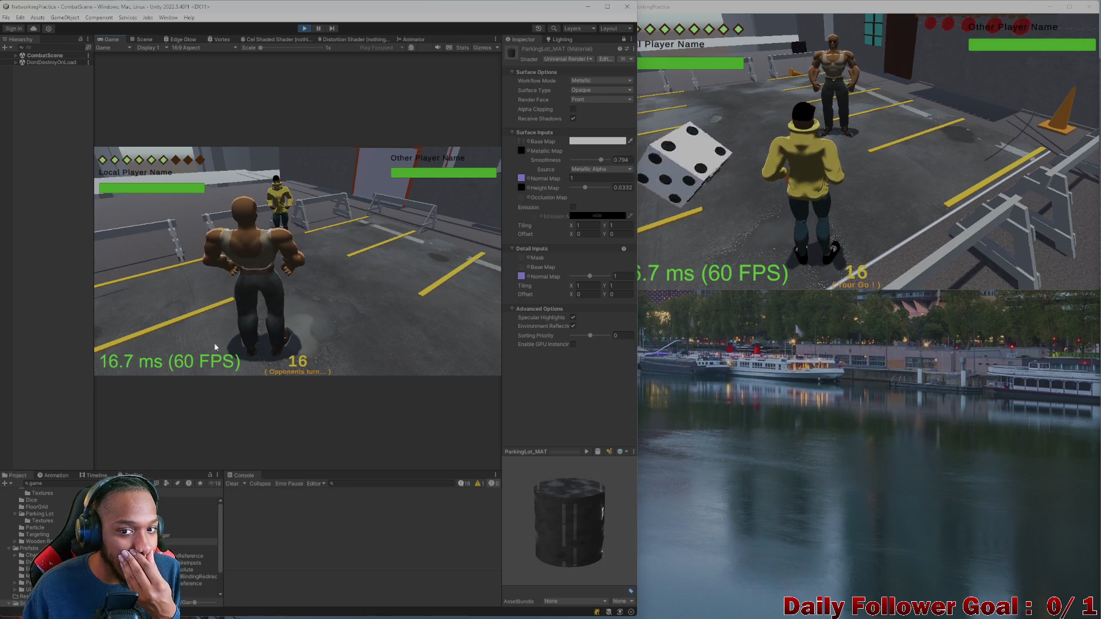
# - Roll the die for the second game instance and end its turn without attacking
pyautogui.click(700, 176)
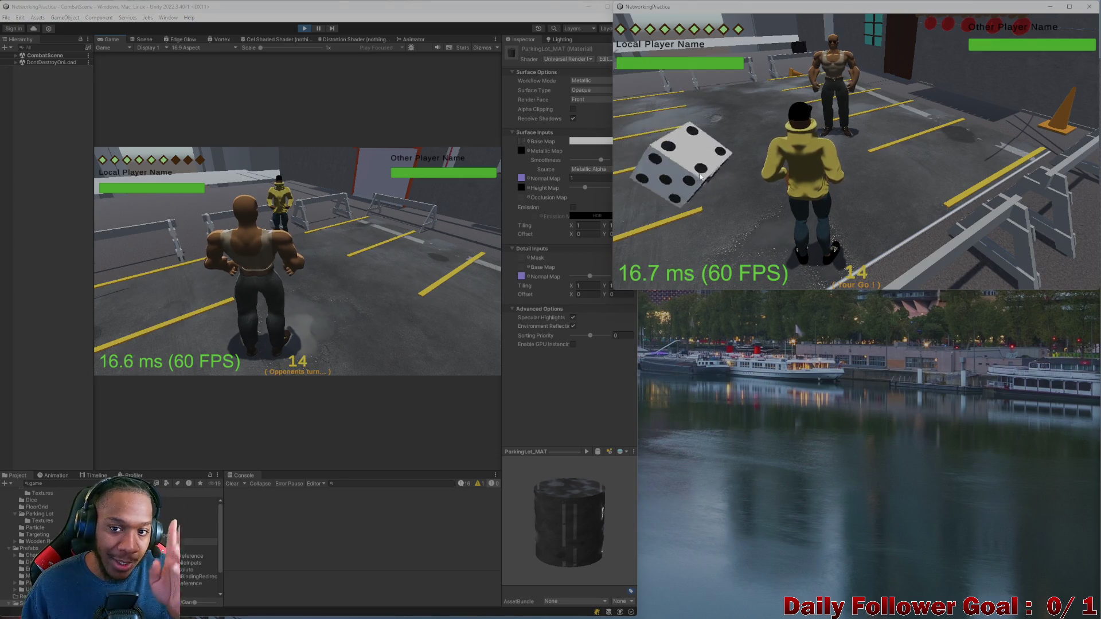
pyautogui.click(665, 184)
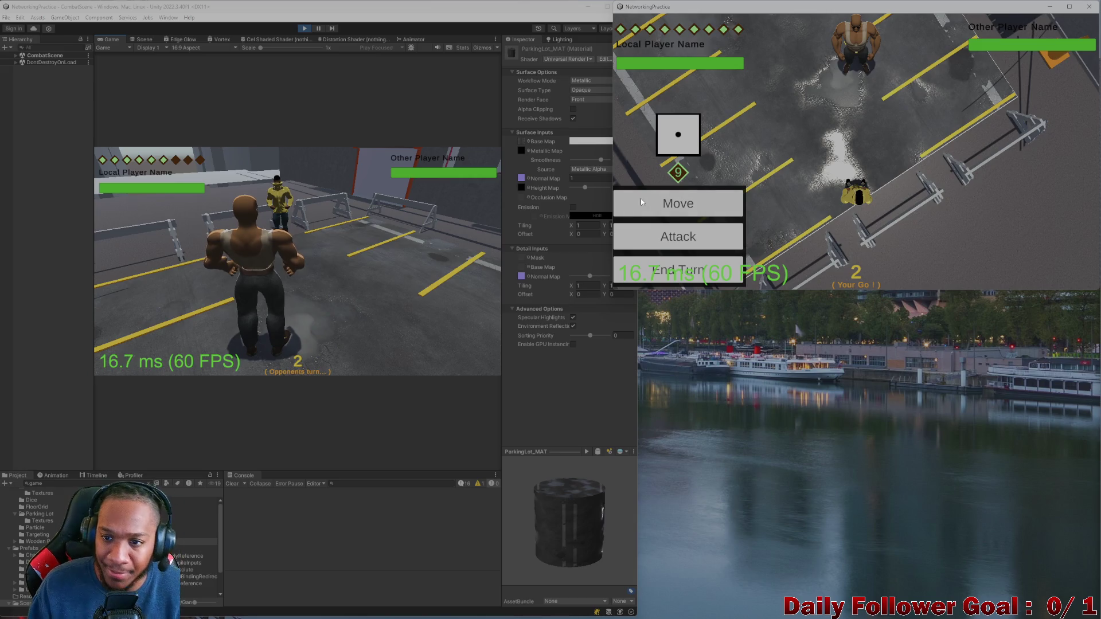
pyautogui.click(677, 238)
pyautogui.click(165, 275)
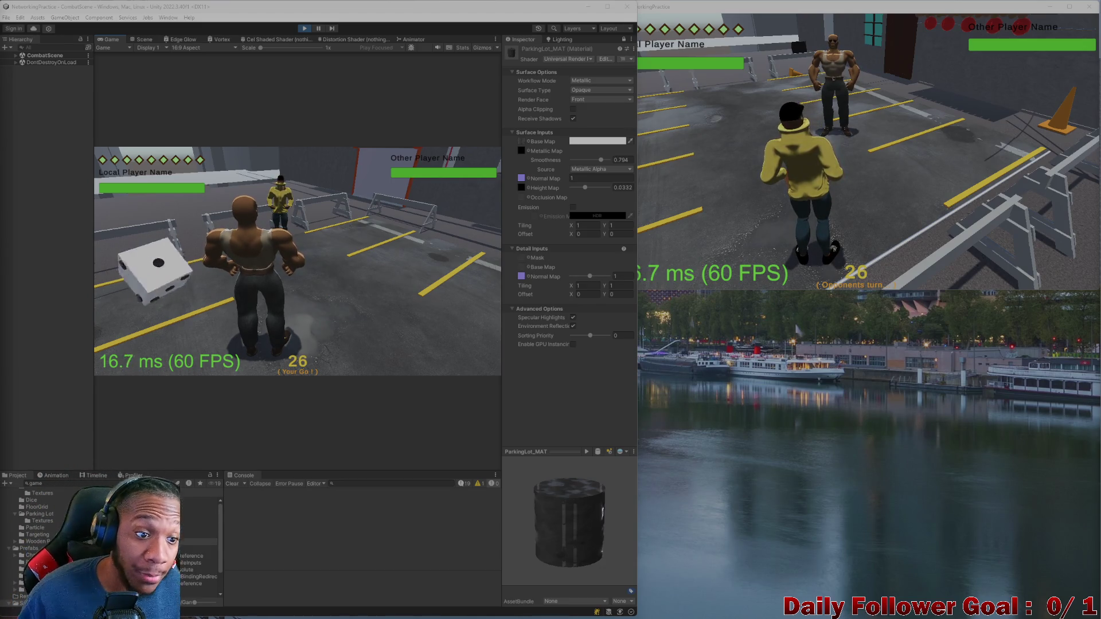
# - Roll in the editor's game, move the character across the lot, and end its turn
pyautogui.click(162, 279)
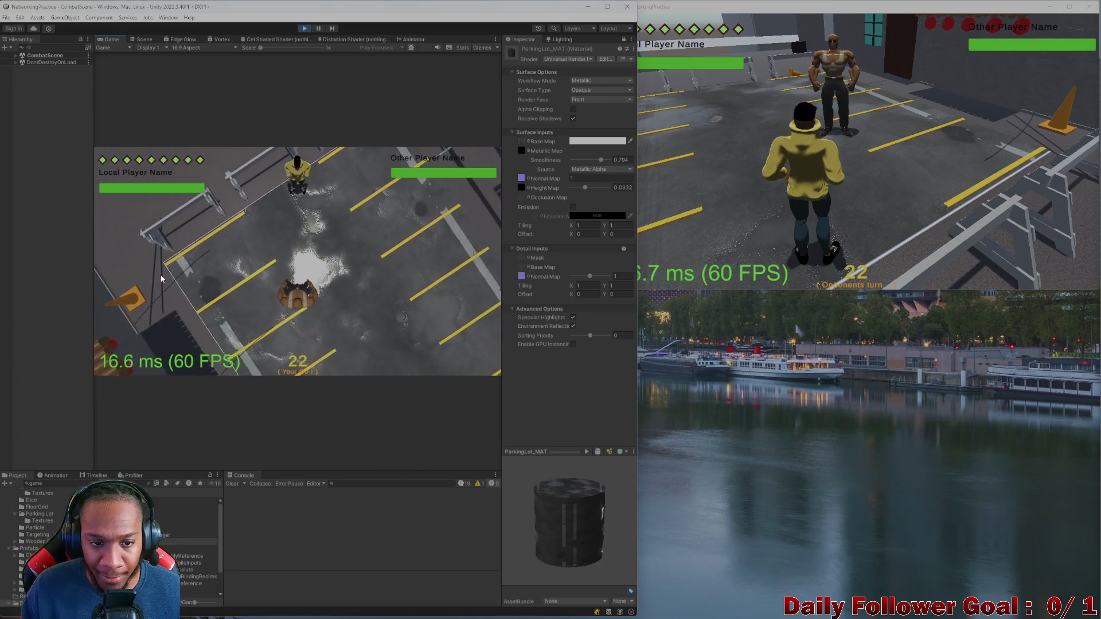
pyautogui.click(154, 308)
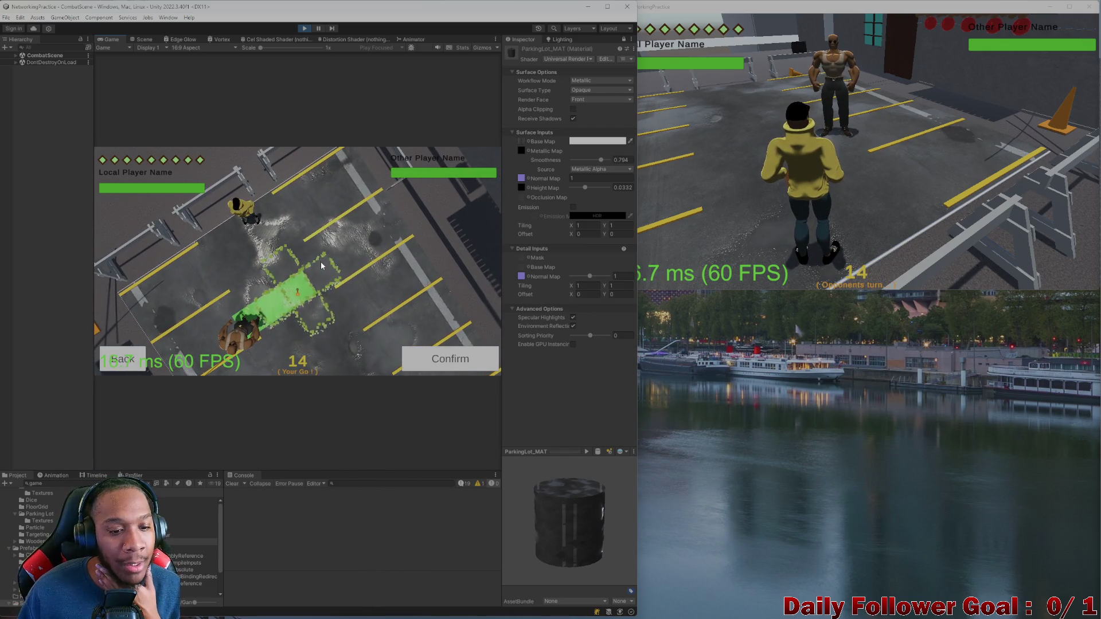
pyautogui.click(432, 358)
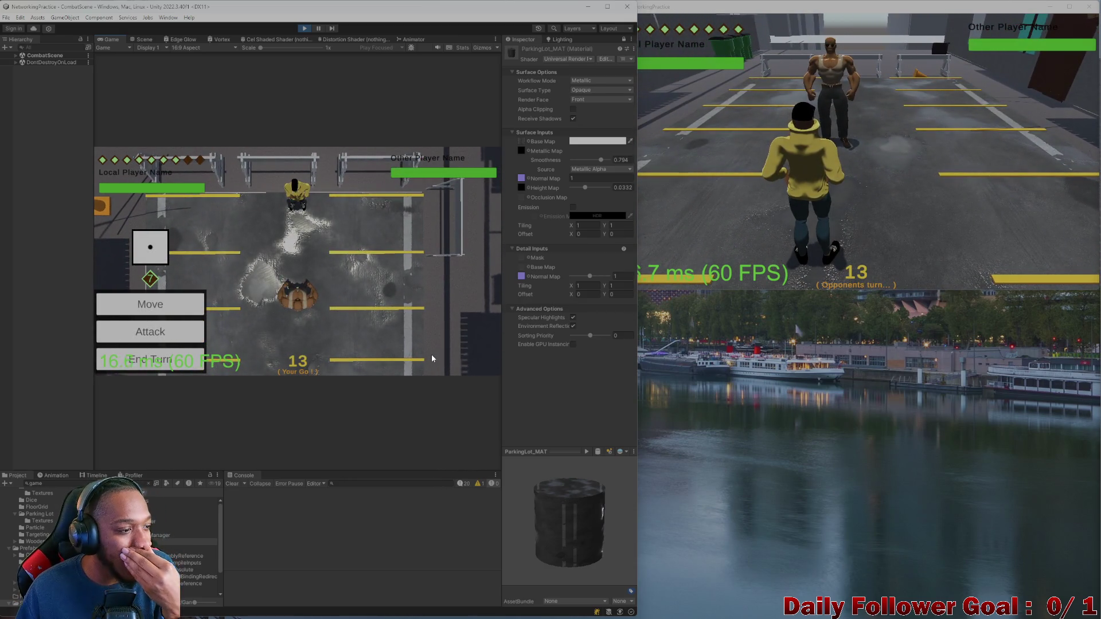
pyautogui.click(179, 368)
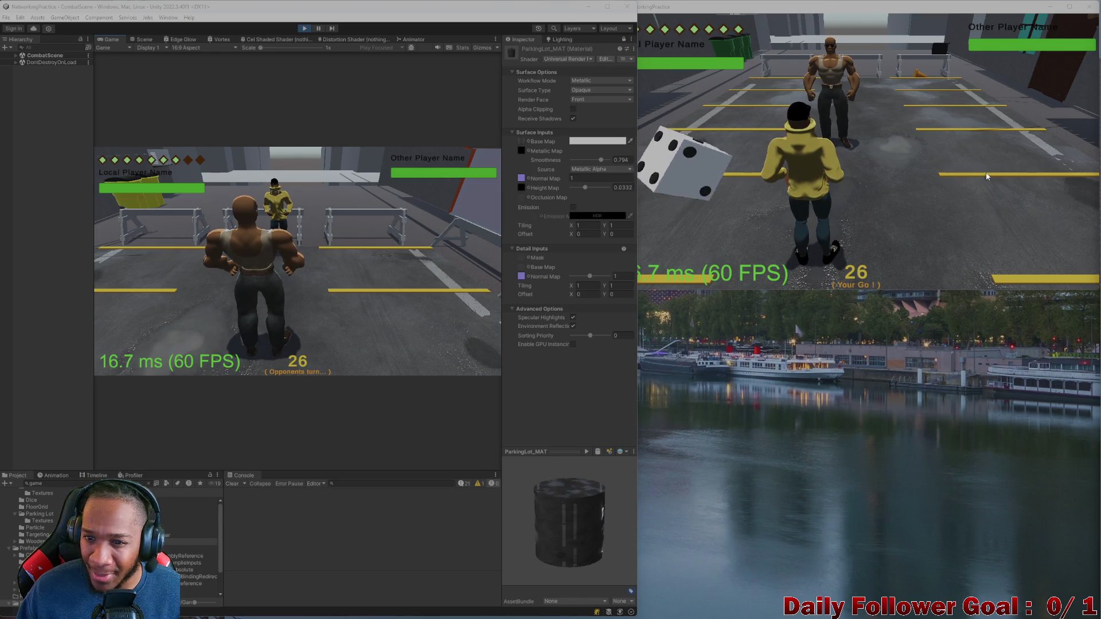
# - End the second instance's turn and bring up the editor's Scene view
pyautogui.click(709, 188)
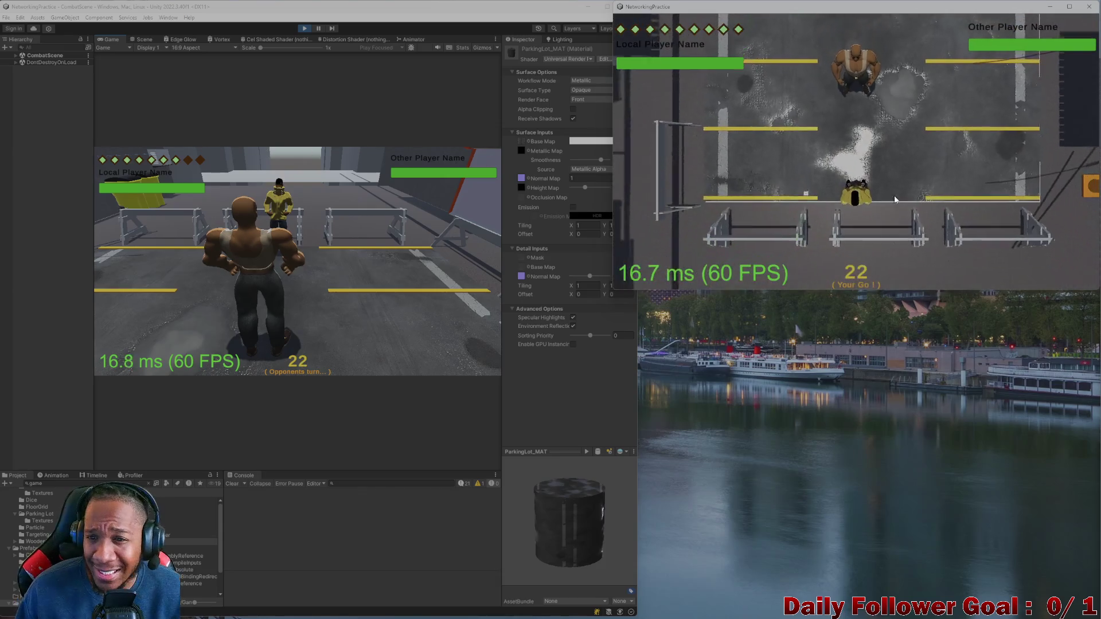
pyautogui.click(683, 270)
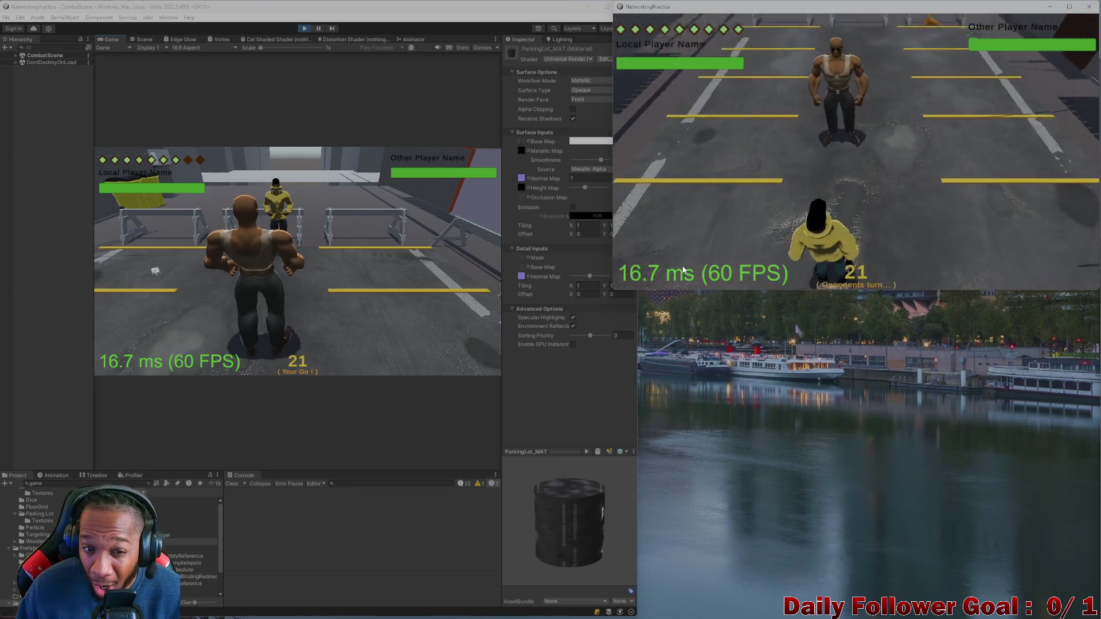
pyautogui.click(143, 39)
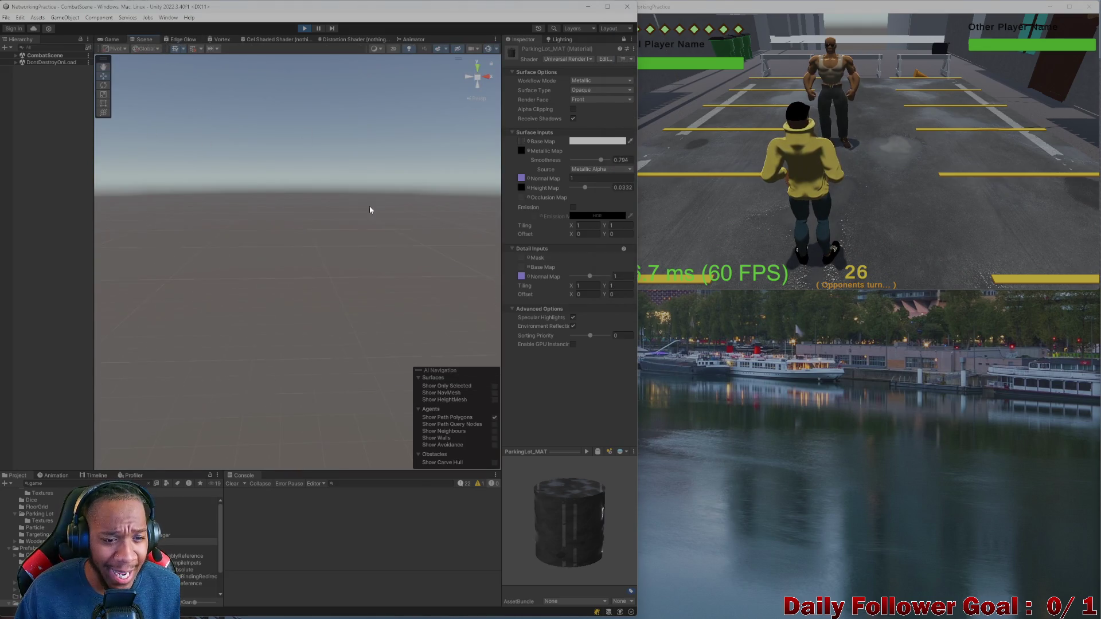
# - Select the parking lot, frame it with F, and orbit and zoom for a close top-down look at the floor
pyautogui.keyDown('alt'); pyautogui.moveTo(209, 320); pyautogui.dragTo(287, 266); pyautogui.keyUp('alt')
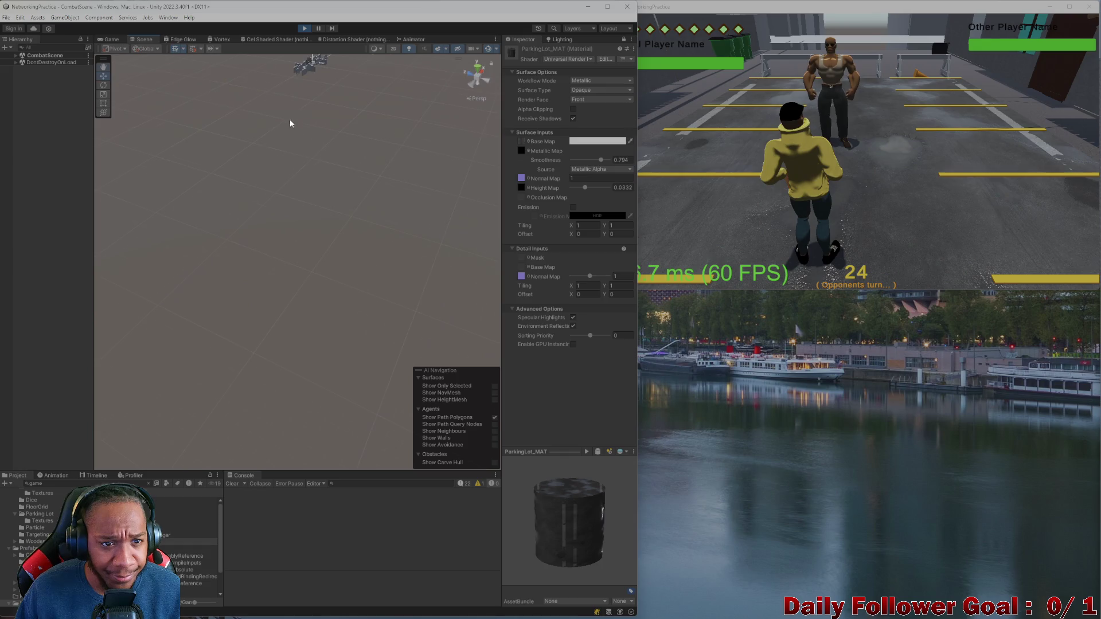
pyautogui.click(290, 180)
pyautogui.press('f')
pyautogui.moveTo(290, 179)
pyautogui.keyDown('alt'); pyautogui.mouseDown()
pyautogui.moveTo(282, 282)
pyautogui.moveTo(314, 290)
pyautogui.moveTo(298, 275)
pyautogui.moveTo(352, 247)
pyautogui.moveTo(307, 305)
pyautogui.moveTo(265, 305)
pyautogui.moveTo(305, 319)
pyautogui.moveTo(290, 321)
pyautogui.moveTo(338, 290)
pyautogui.moveTo(335, 315)
pyautogui.moveTo(338, 291)
pyautogui.moveTo(343, 303)
pyautogui.mouseUp(); pyautogui.keyUp('alt')
pyautogui.scroll(10, 278, 292)
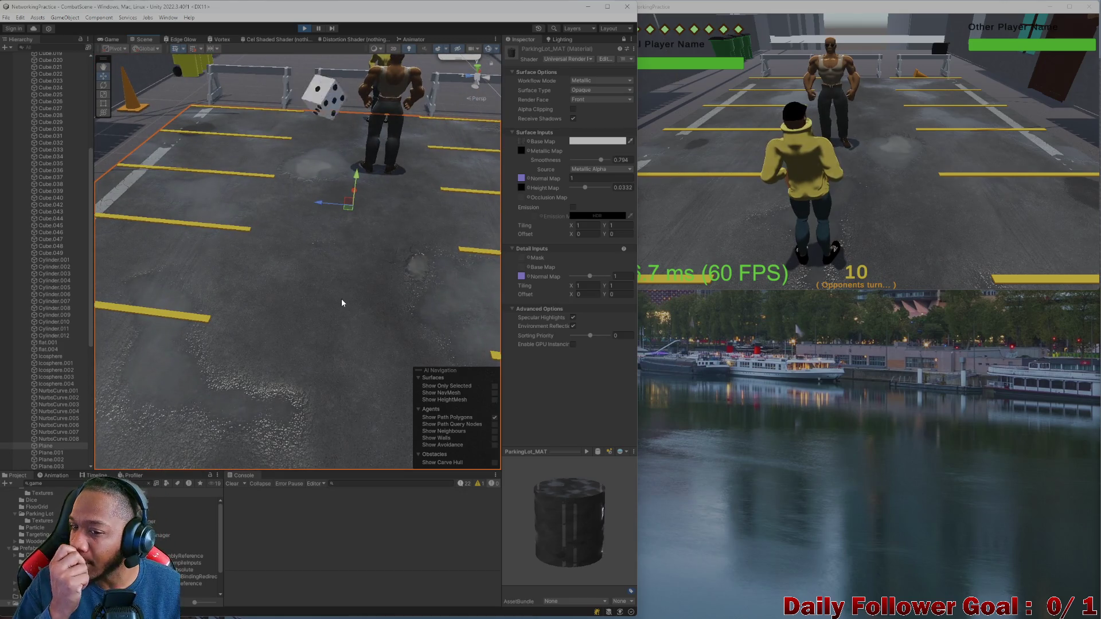
pyautogui.moveTo(258, 292)
pyautogui.mouseDown(button='middle')
pyautogui.moveTo(246, 295)
pyautogui.moveTo(302, 269)
pyautogui.moveTo(292, 252)
pyautogui.moveTo(344, 310)
pyautogui.moveTo(208, 300)
pyautogui.moveTo(290, 322)
pyautogui.moveTo(340, 312)
pyautogui.moveTo(322, 309)
pyautogui.mouseUp(button='middle')
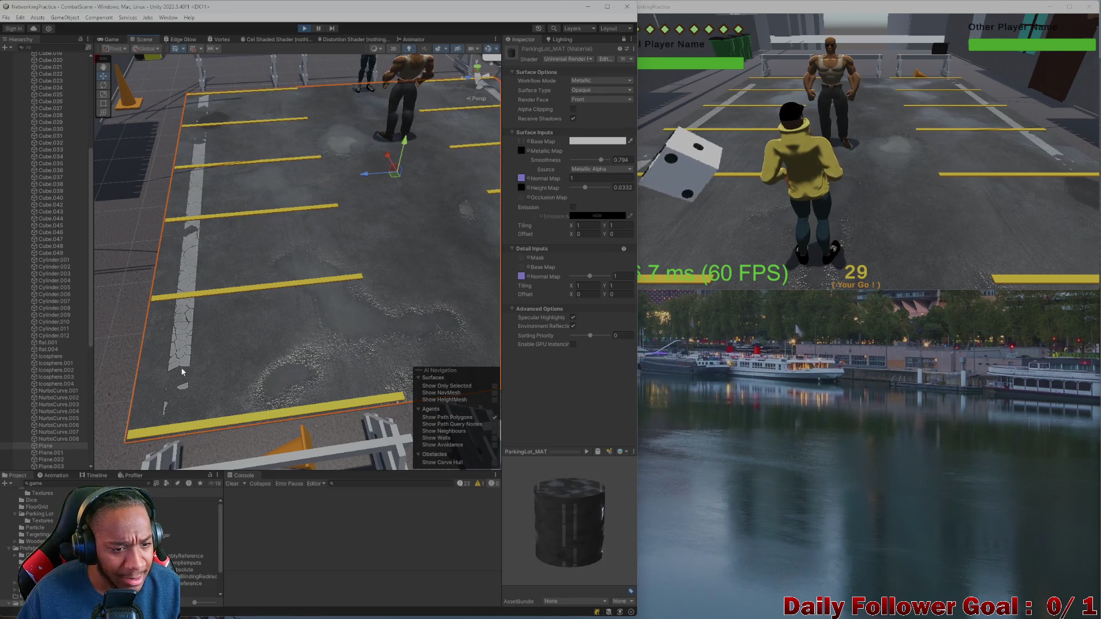
# - Pull the scene camera back, select the die, and switch the editor to the Game view
pyautogui.click(740, 172)
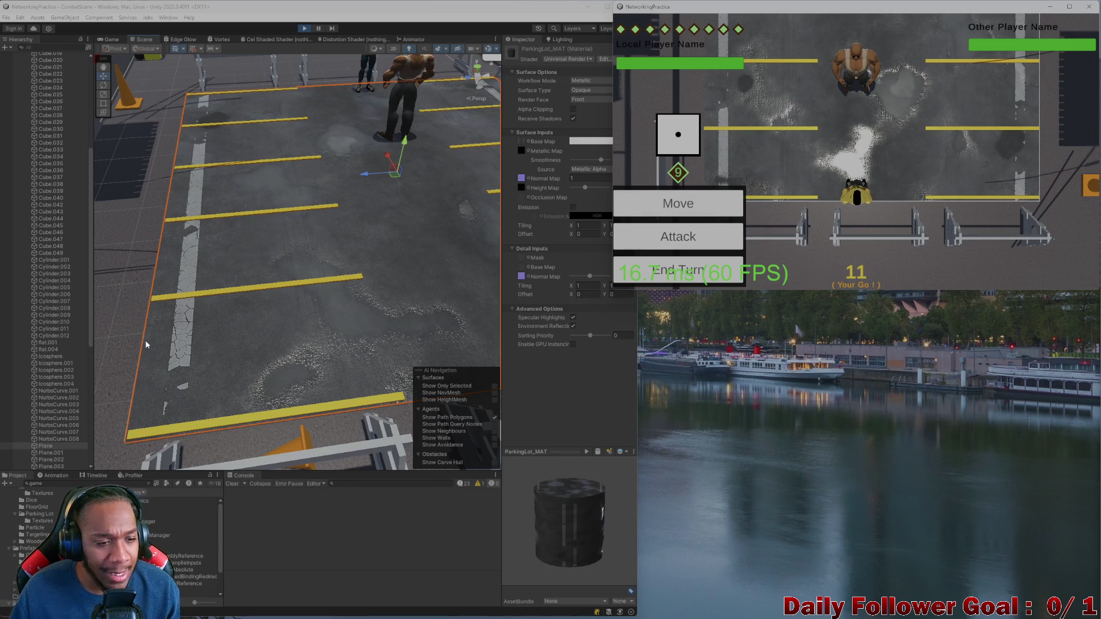
pyautogui.moveTo(146, 339)
pyautogui.mouseDown(button='right')
pyautogui.moveTo(200, 325)
pyautogui.moveTo(200, 350)
pyautogui.mouseUp(button='right')
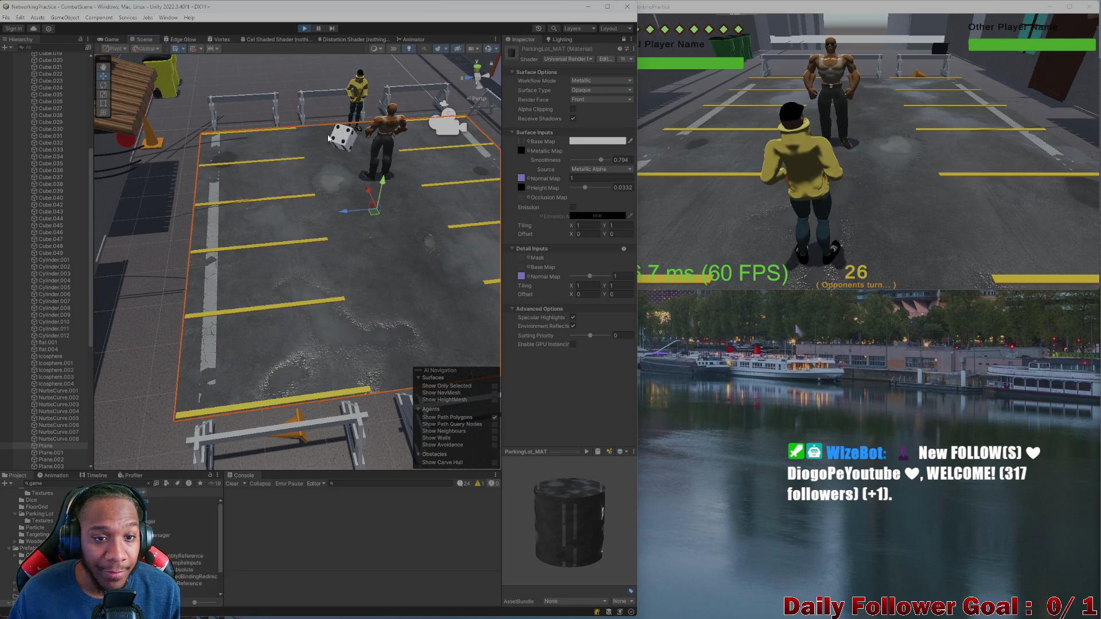
pyautogui.click(345, 144)
pyautogui.click(680, 182)
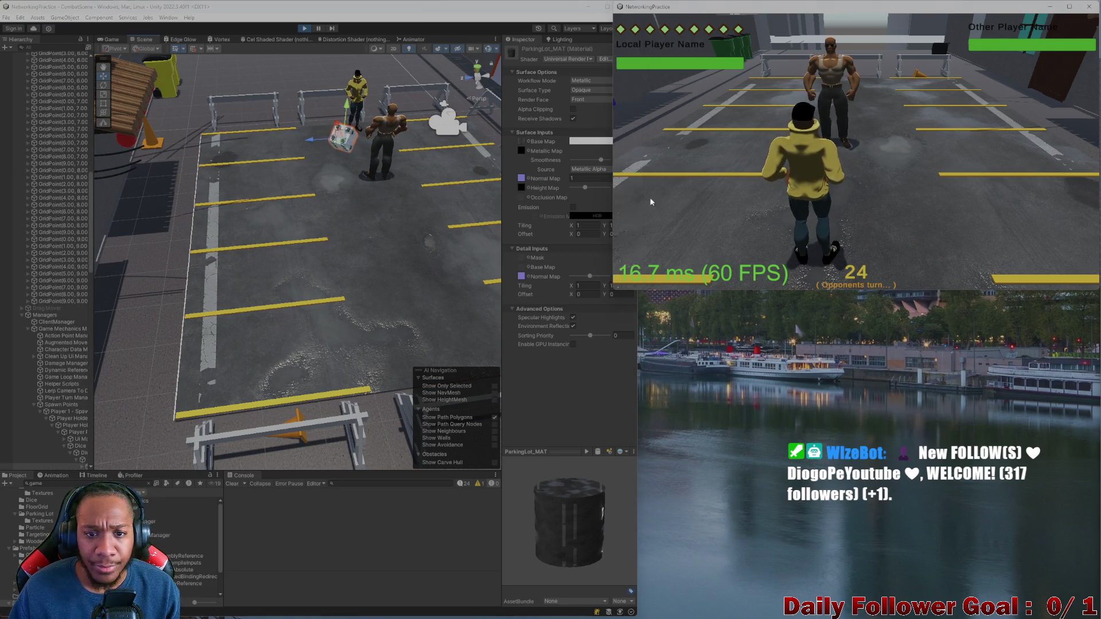
pyautogui.click(110, 39)
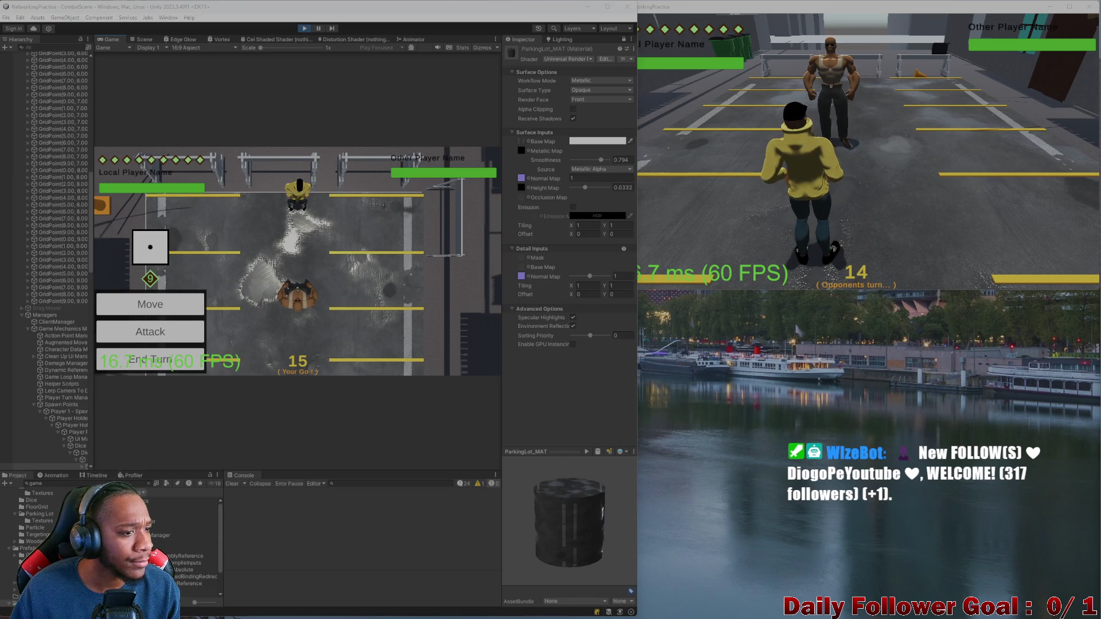
# - End the editor's turn, roll in the second window, then close the NetworkingPractice build window
pyautogui.moveTo(537, 612)
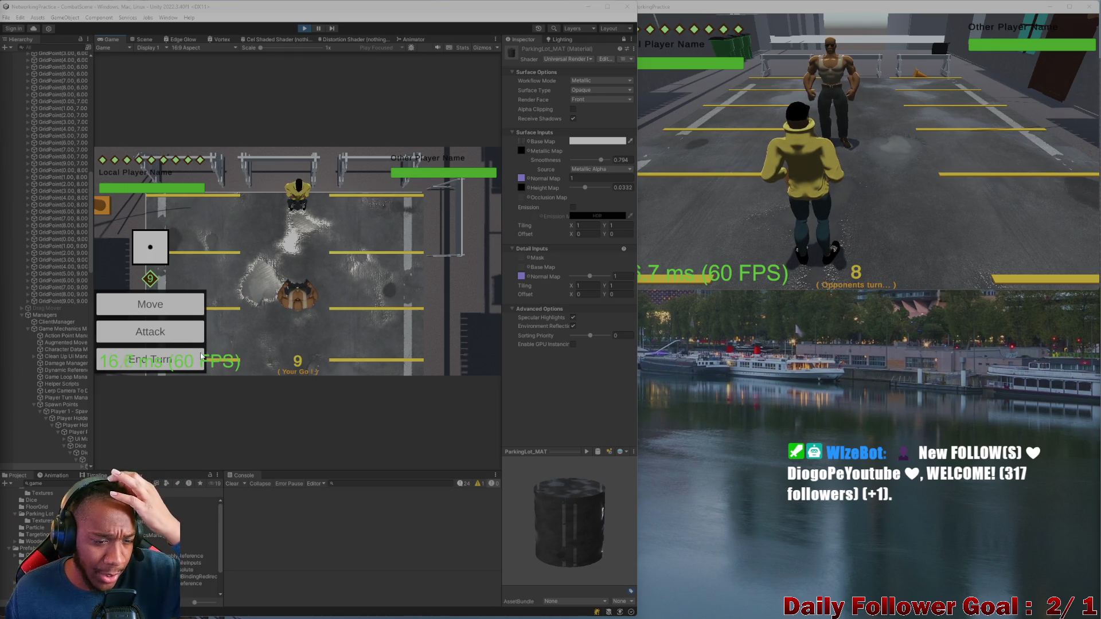
pyautogui.click(186, 367)
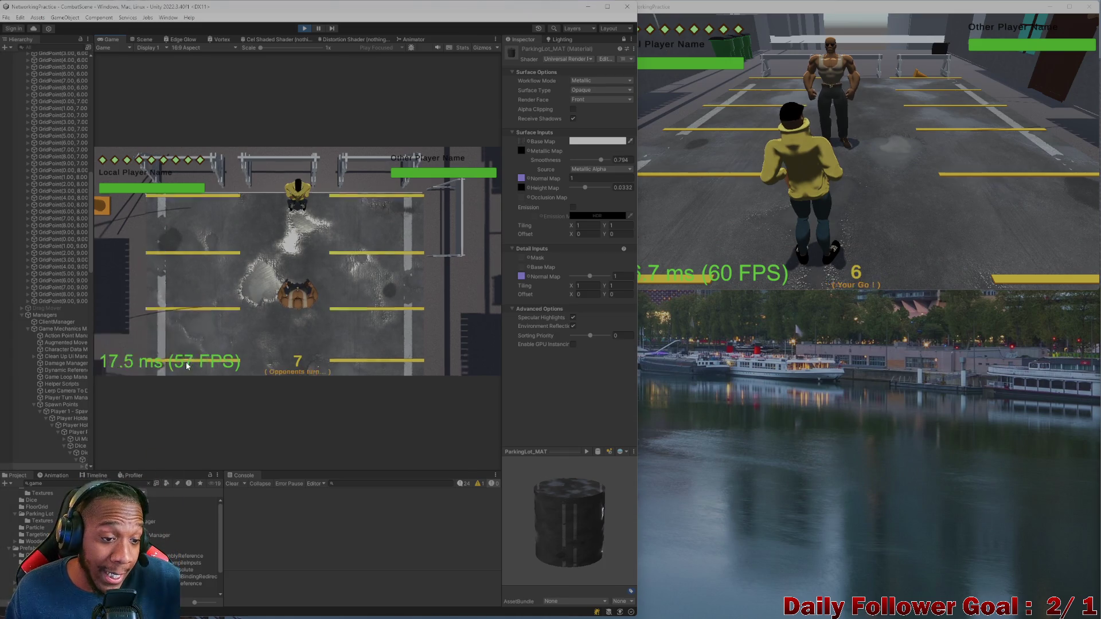
pyautogui.click(906, 210)
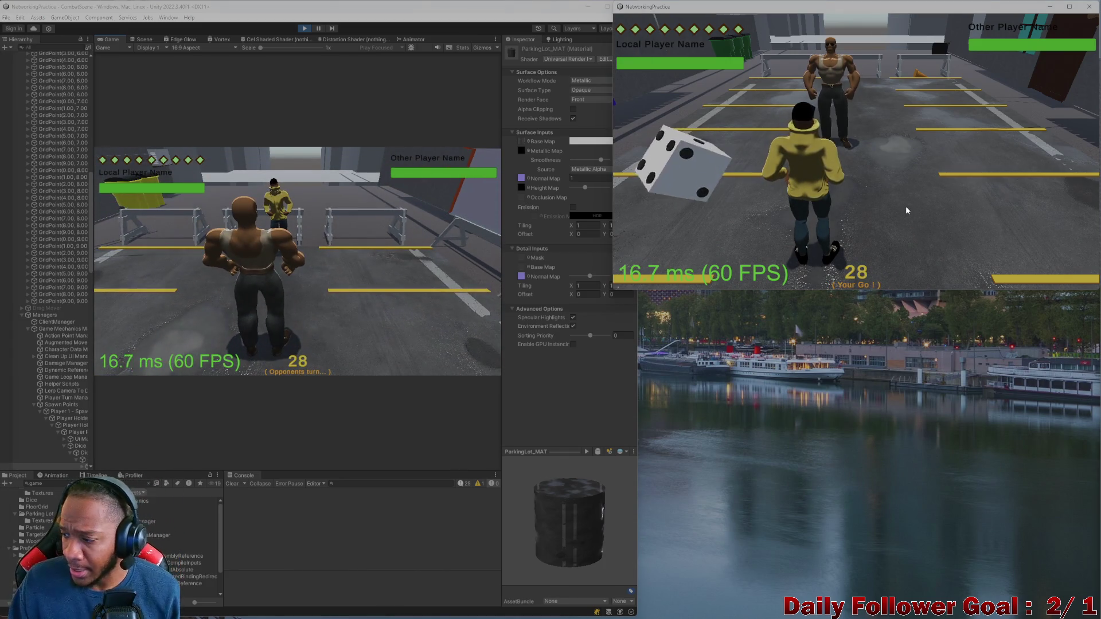
pyautogui.click(712, 186)
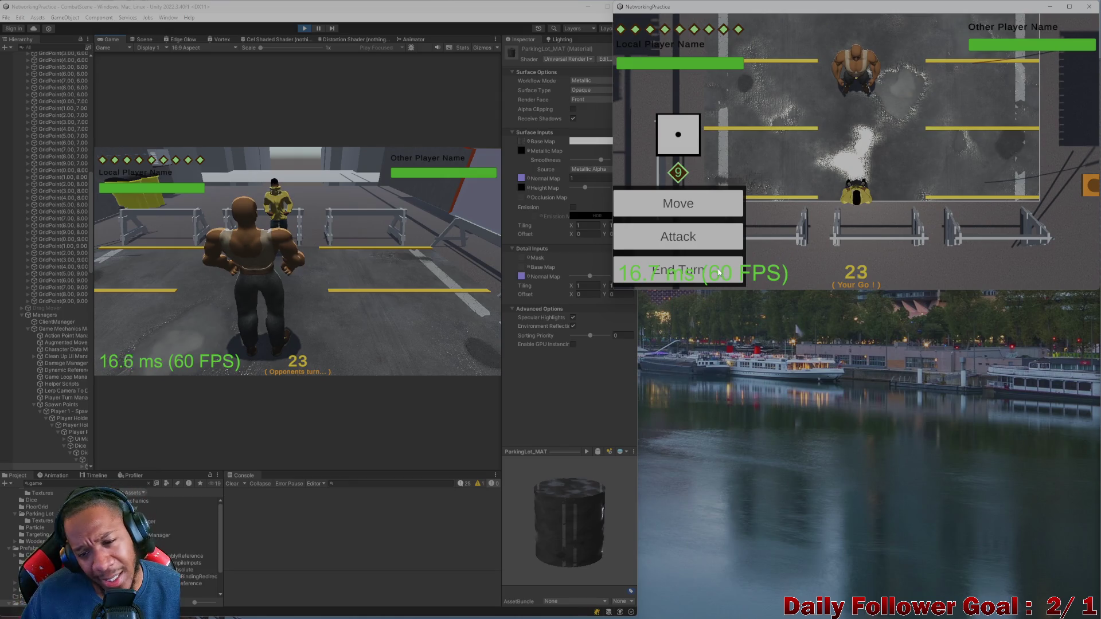
pyautogui.click(1092, 10)
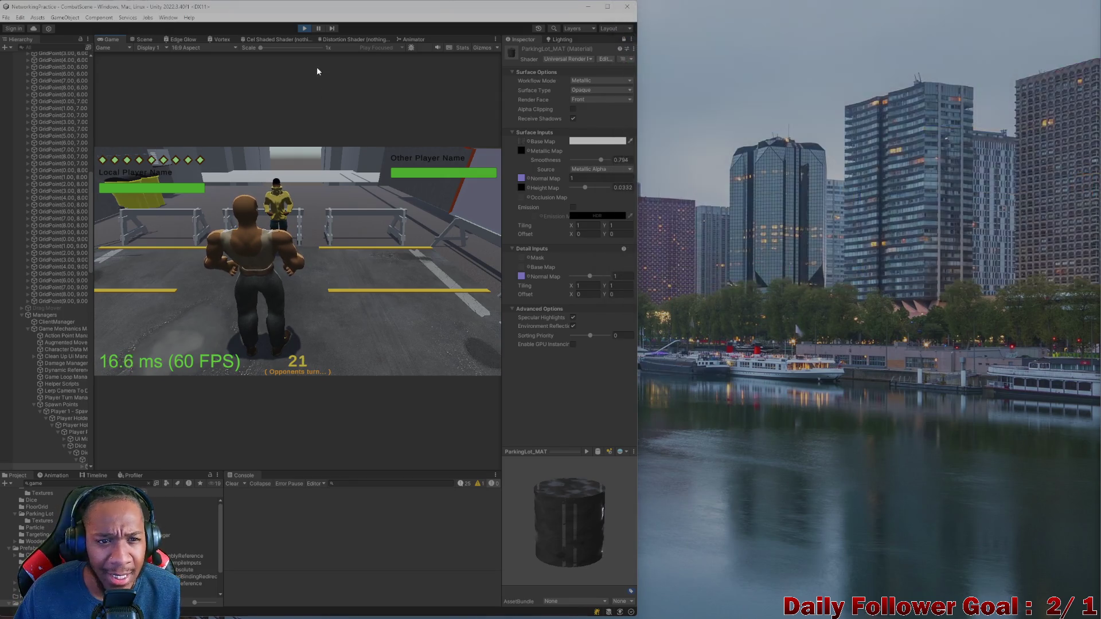
# - Stop the test, maximize the editor, and open CombatScene
pyautogui.click(304, 28)
pyautogui.moveTo(425, 8)
pyautogui.mouseDown()
pyautogui.moveTo(536, 62)
pyautogui.moveTo(682, 9)
pyautogui.mouseUp()
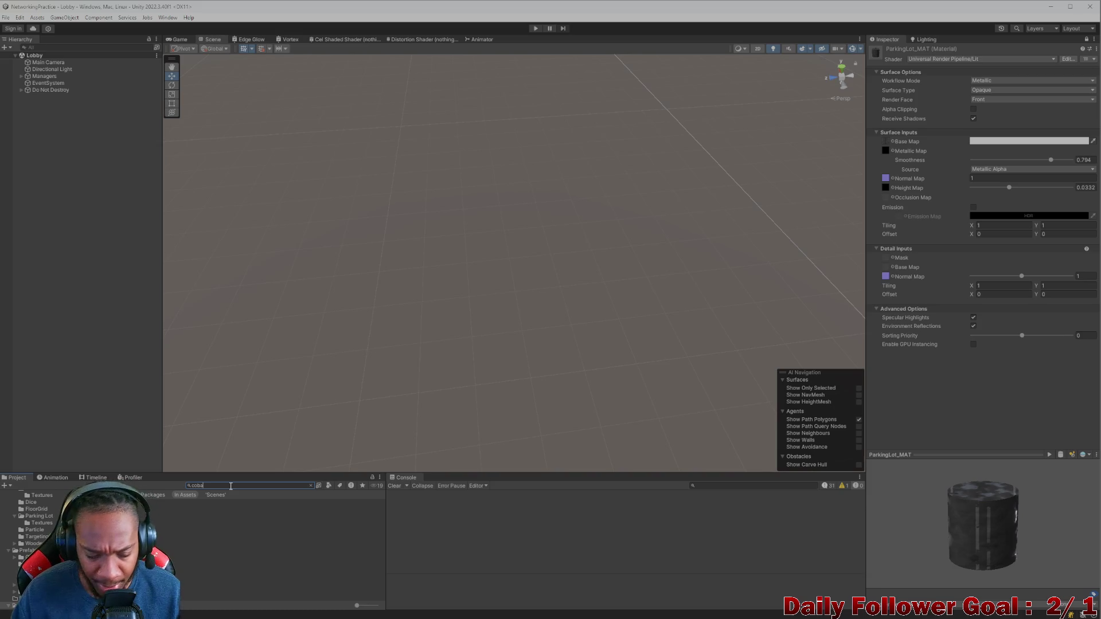
pyautogui.doubleClick(229, 510)
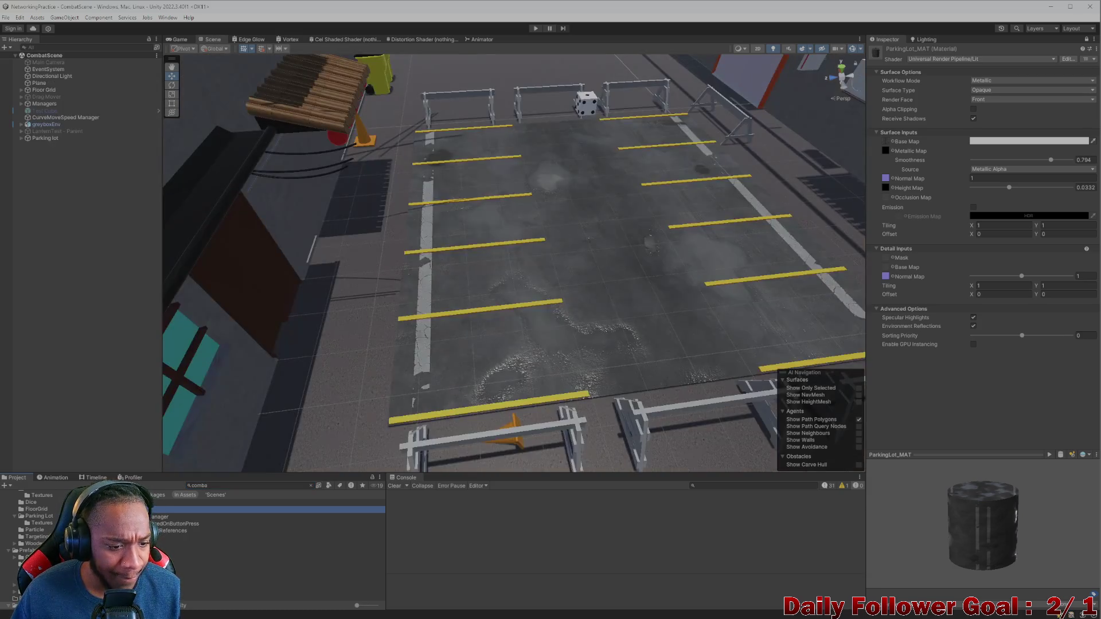
# - Fly over the parking lot, select the floor plane, and inspect its worn parking lines from above
pyautogui.moveTo(422, 286)
pyautogui.mouseDown(button='right')
pyautogui.moveTo(364, 213)
pyautogui.moveTo(430, 300)
pyautogui.moveTo(480, 332)
pyautogui.moveTo(293, 329)
pyautogui.moveTo(423, 263)
pyautogui.moveTo(378, 298)
pyautogui.moveTo(369, 351)
pyautogui.moveTo(447, 300)
pyautogui.moveTo(416, 234)
pyautogui.mouseUp(button='right')
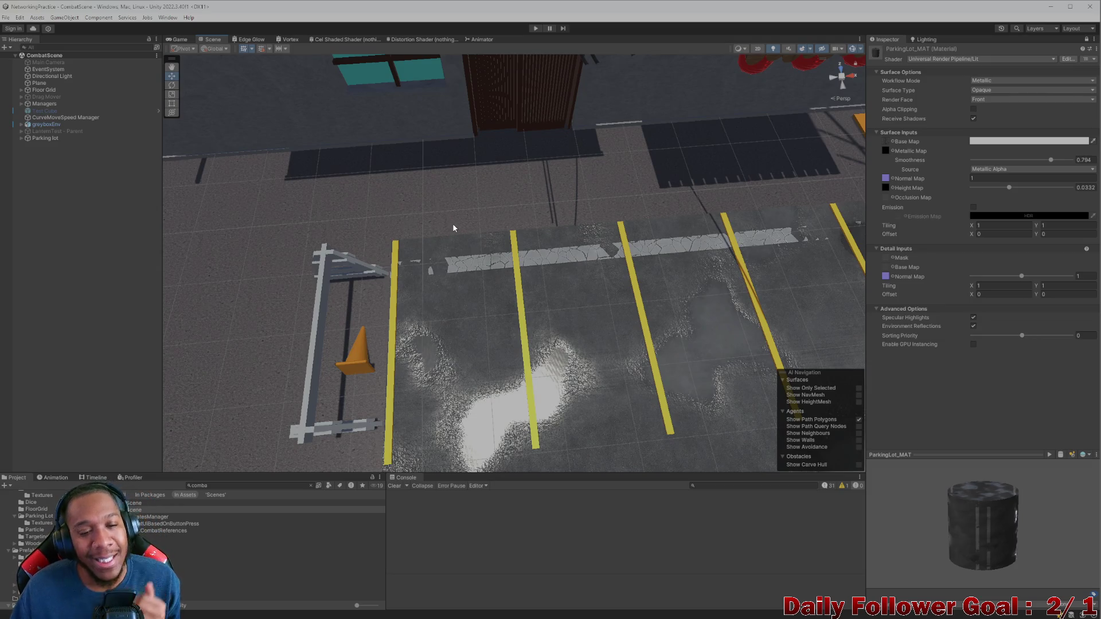
pyautogui.moveTo(453, 228)
pyautogui.mouseDown(button='right')
pyautogui.moveTo(459, 238)
pyautogui.moveTo(618, 222)
pyautogui.moveTo(624, 234)
pyautogui.moveTo(509, 314)
pyautogui.mouseUp(button='right')
pyautogui.click(509, 314)
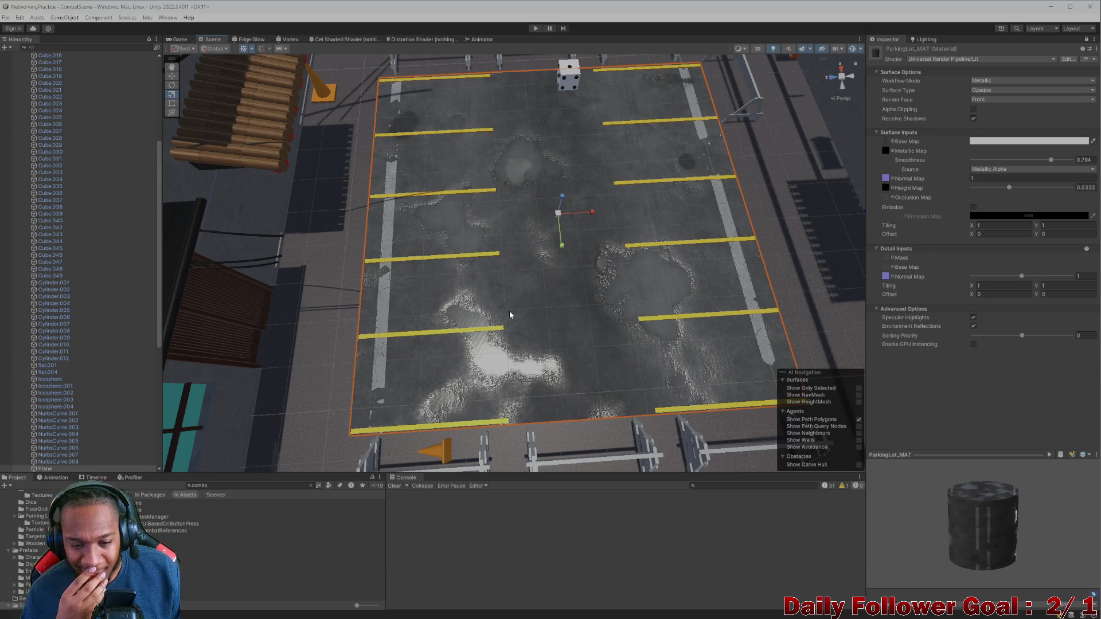
pyautogui.click(589, 207)
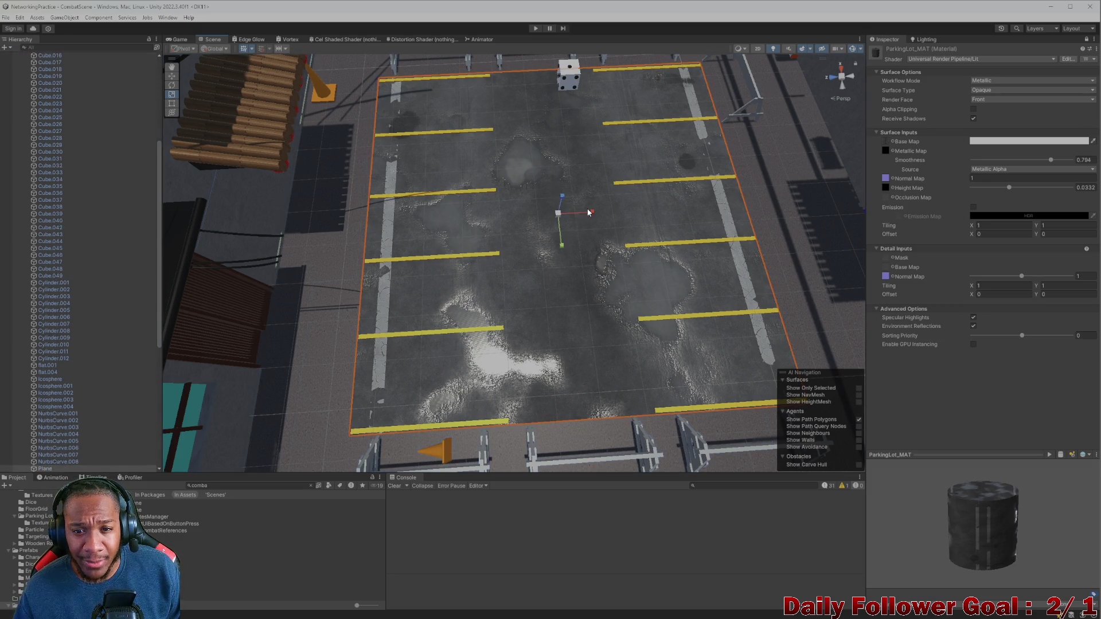
pyautogui.click(588, 211)
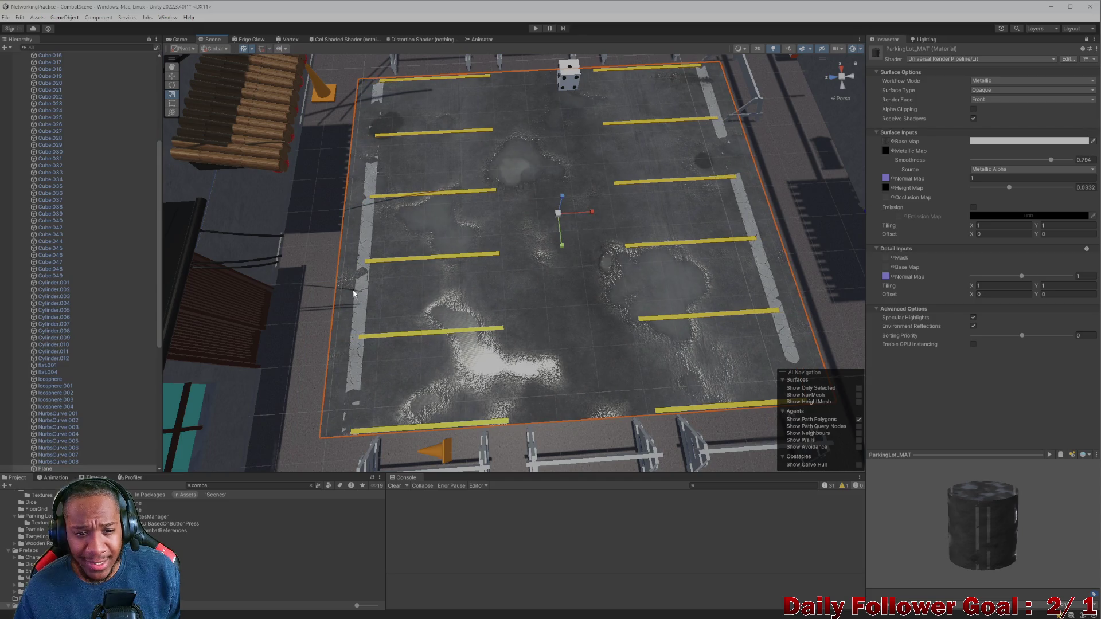
pyautogui.moveTo(461, 328)
pyautogui.mouseDown(button='middle')
pyautogui.moveTo(479, 347)
pyautogui.moveTo(504, 301)
pyautogui.moveTo(446, 194)
pyautogui.moveTo(448, 289)
pyautogui.moveTo(535, 278)
pyautogui.moveTo(556, 366)
pyautogui.moveTo(455, 241)
pyautogui.moveTo(470, 221)
pyautogui.mouseUp(button='middle')
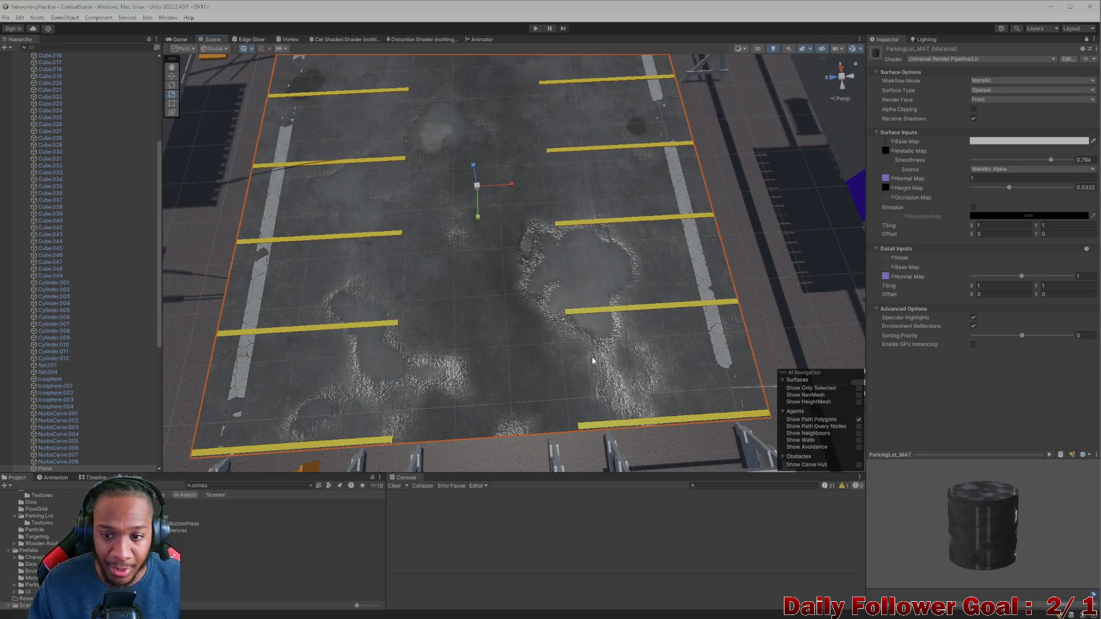
pyautogui.scroll(-3, 497, 262)
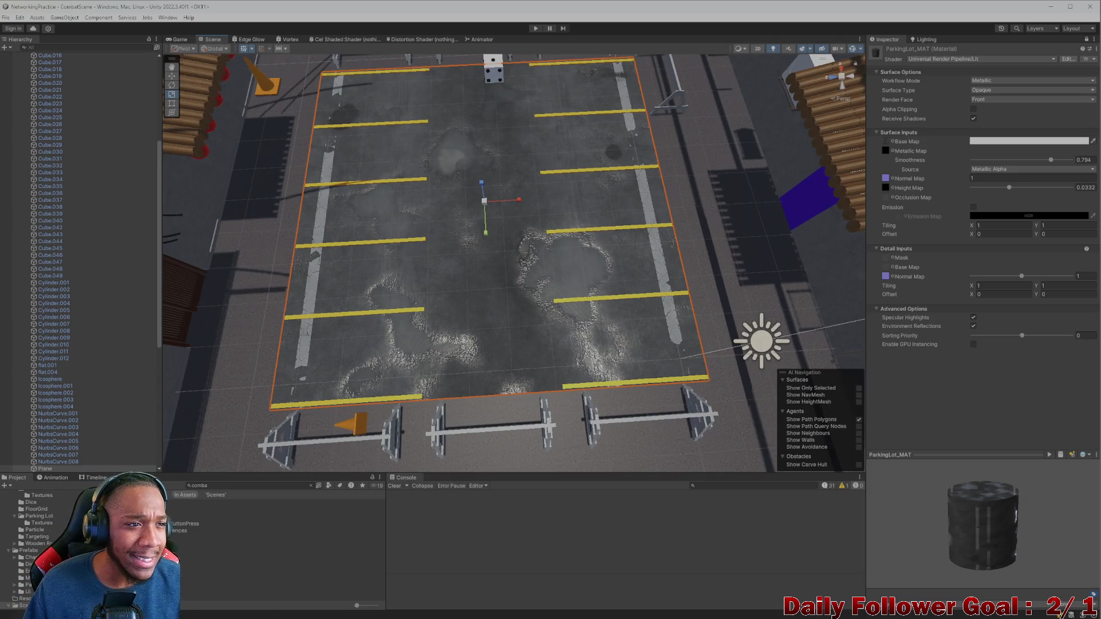
pyautogui.click(176, 40)
pyautogui.click(213, 40)
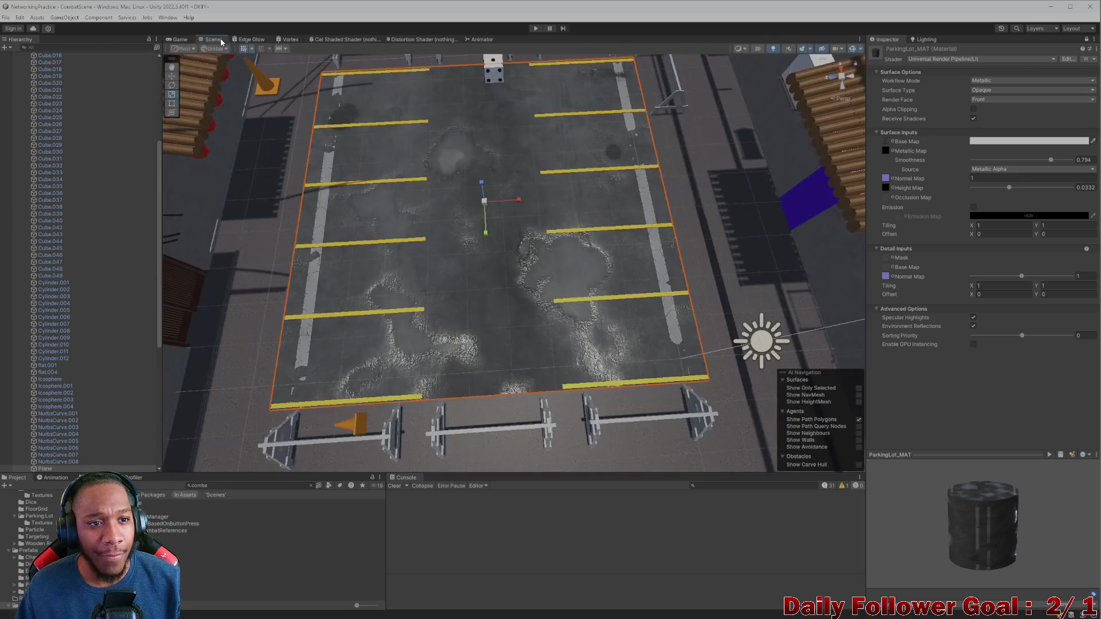
pyautogui.moveTo(317, 395); pyautogui.dragTo(391, 381, button='middle')
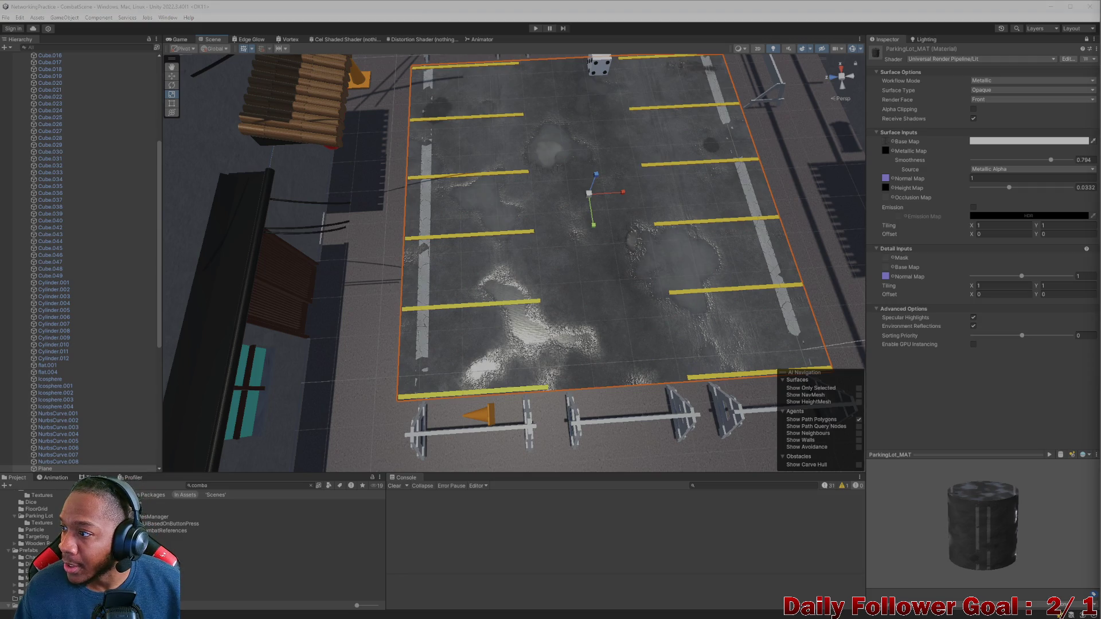
pyautogui.moveTo(646, 277)
pyautogui.keyDown('alt'); pyautogui.mouseDown()
pyautogui.moveTo(571, 301)
pyautogui.moveTo(588, 301)
pyautogui.mouseUp(); pyautogui.keyUp('alt')
# - Search the Project for 'lobby' and open the Lobby scene
pyautogui.click(236, 484)
pyautogui.write('lo')
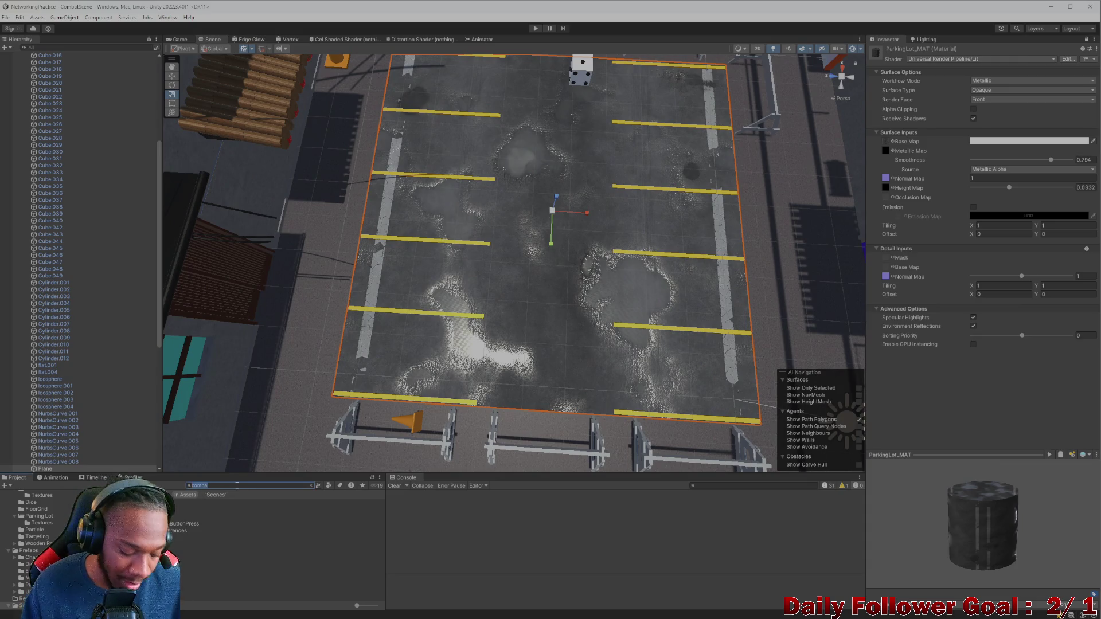
pyautogui.write('bby')
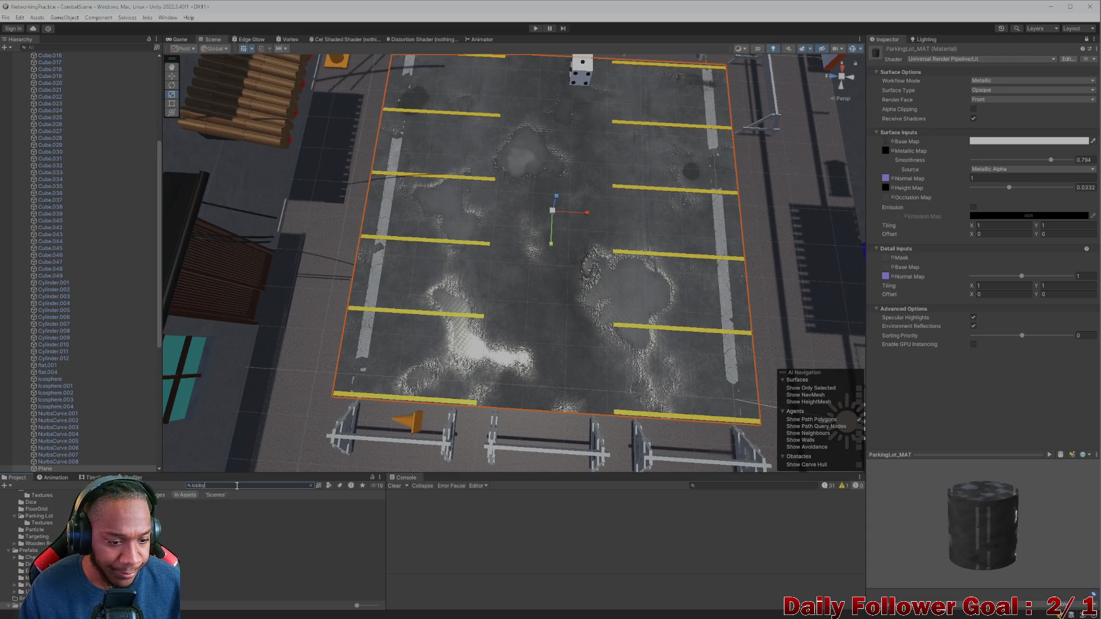
pyautogui.doubleClick(230, 509)
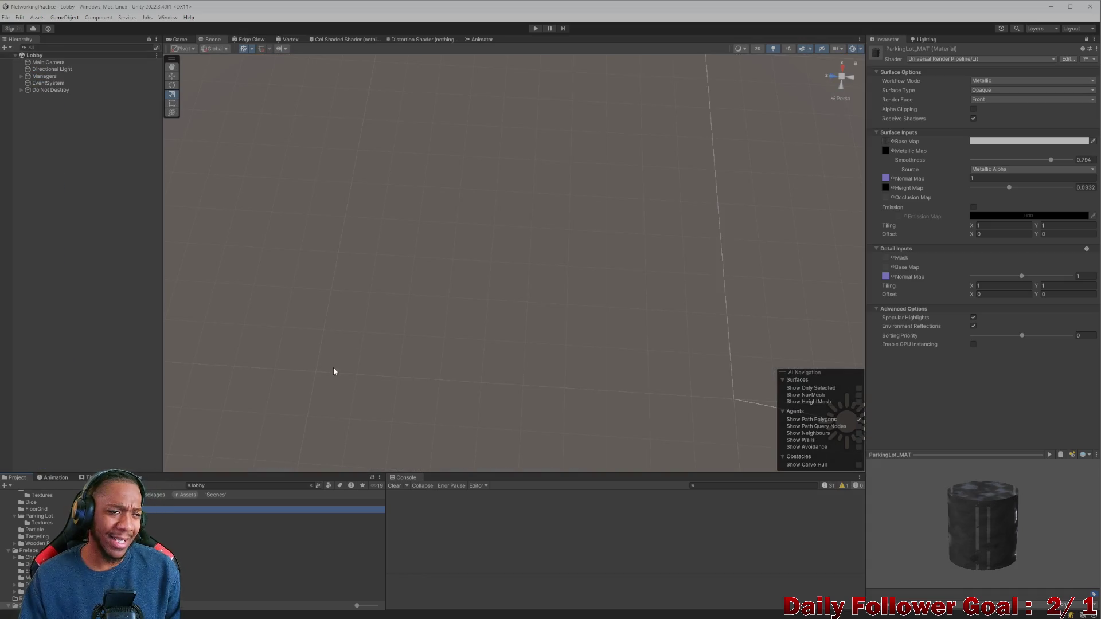
# - Restore the editor to a smaller window and search Windows for 'live'
pyautogui.press('super+Down')
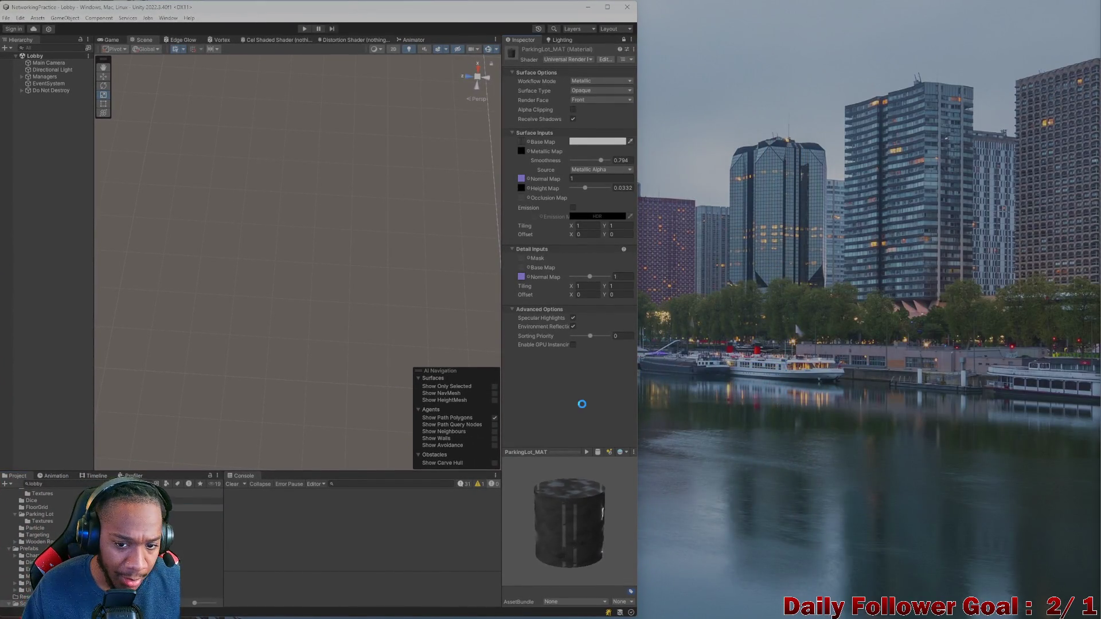
pyautogui.moveTo(417, 609)
pyautogui.click(358, 611)
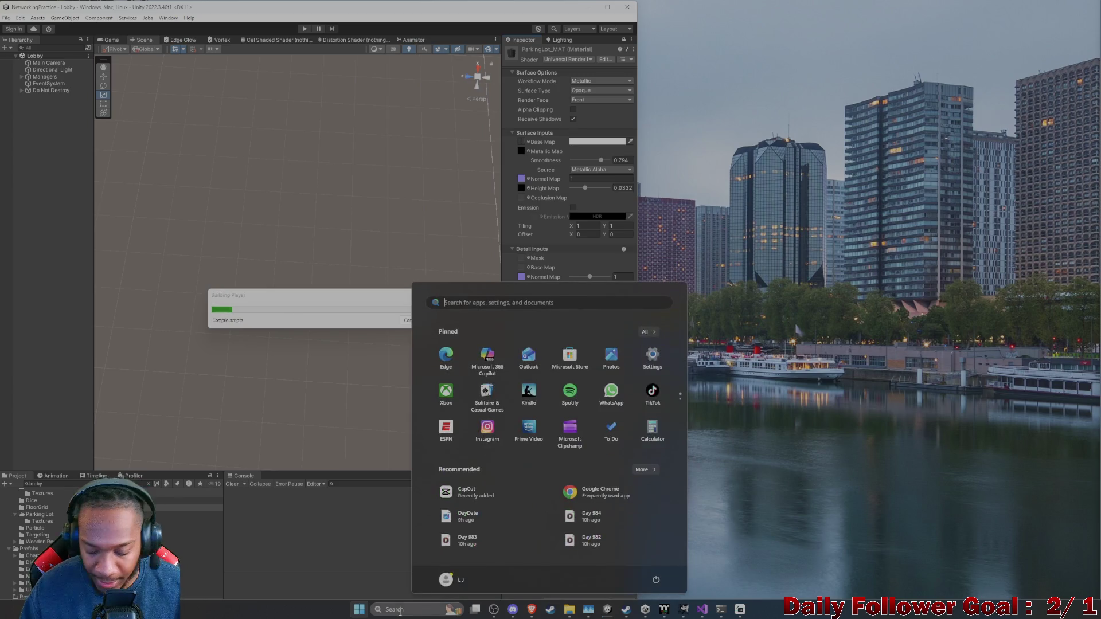
pyautogui.write('live')
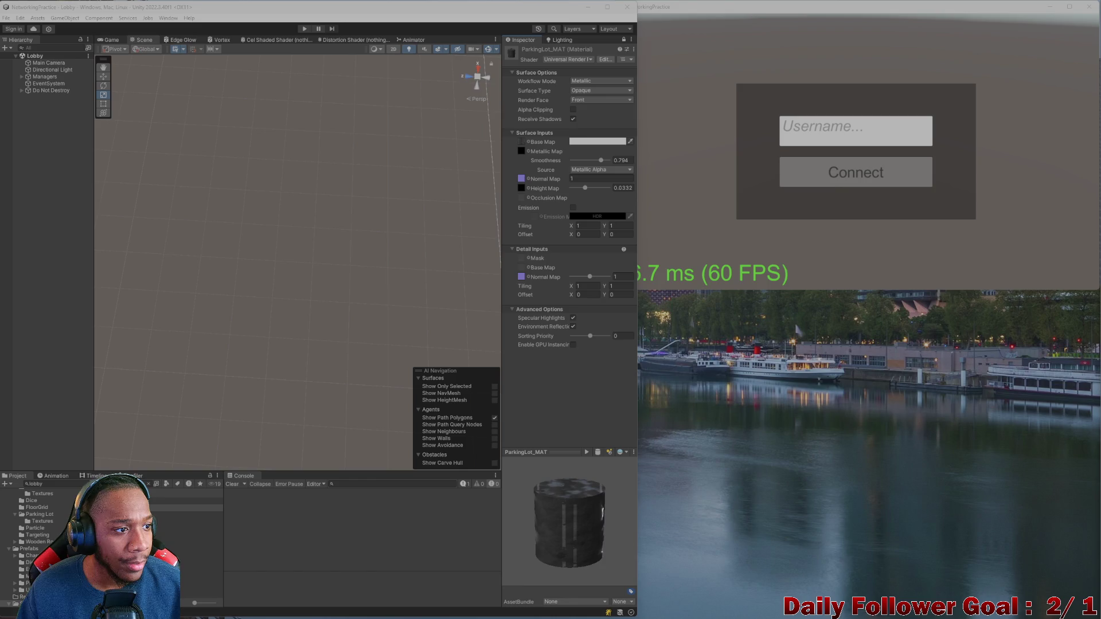
# - Start Play from the Lobby and connect both players, entering a username for the second
pyautogui.click(304, 28)
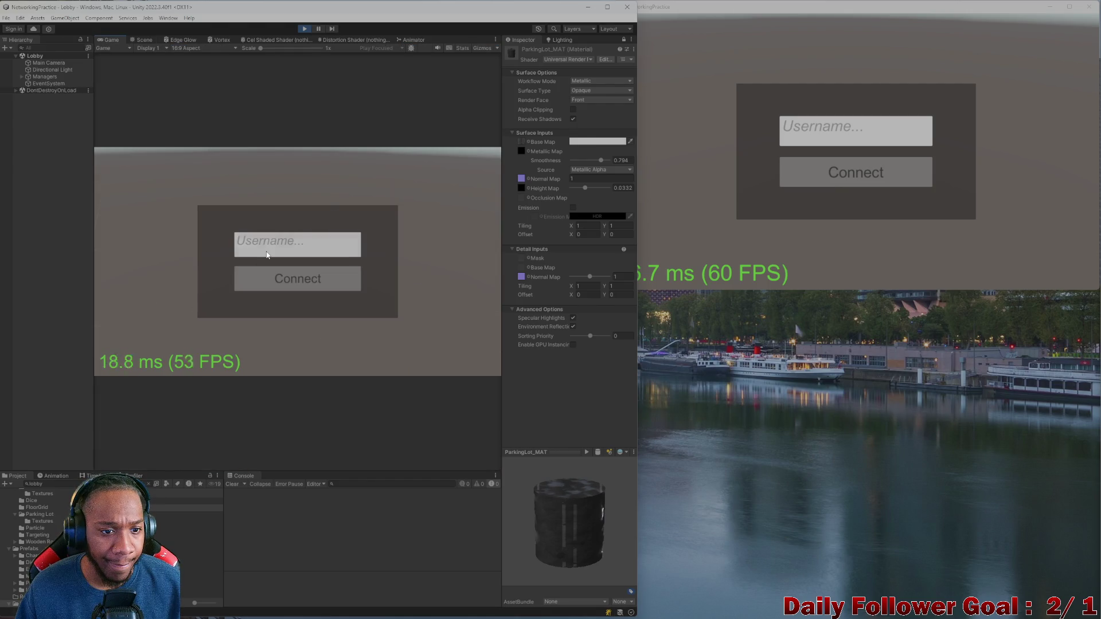
pyautogui.click(276, 280)
pyautogui.click(817, 132)
pyautogui.write('ZKOr')
pyautogui.click(819, 175)
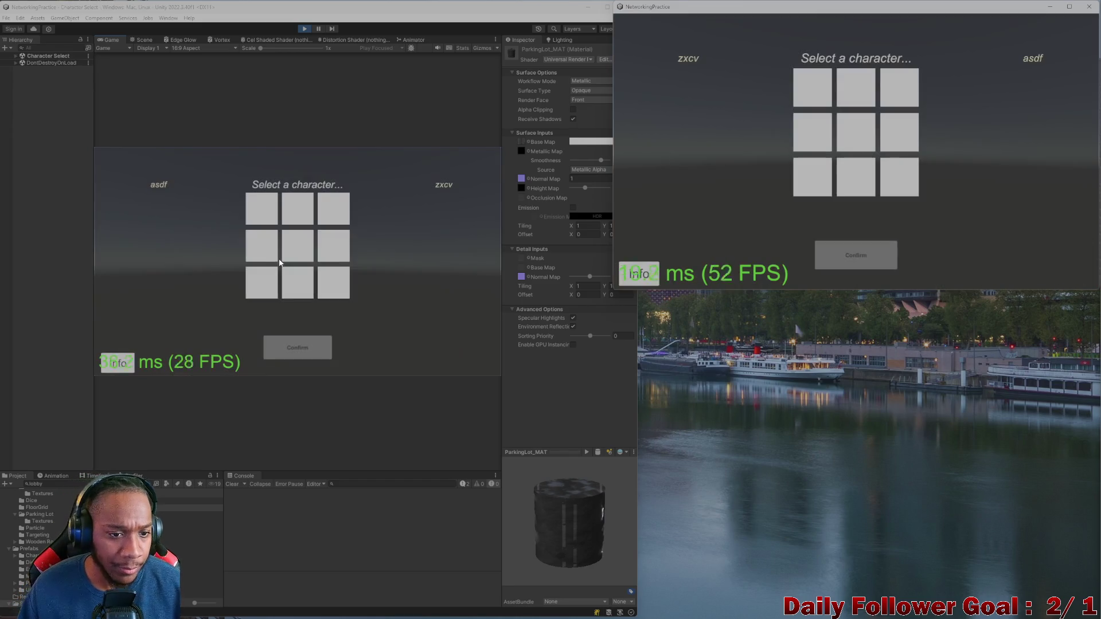
# - Confirm The Brawn for the first player and The Speedster for the second
pyautogui.click(298, 348)
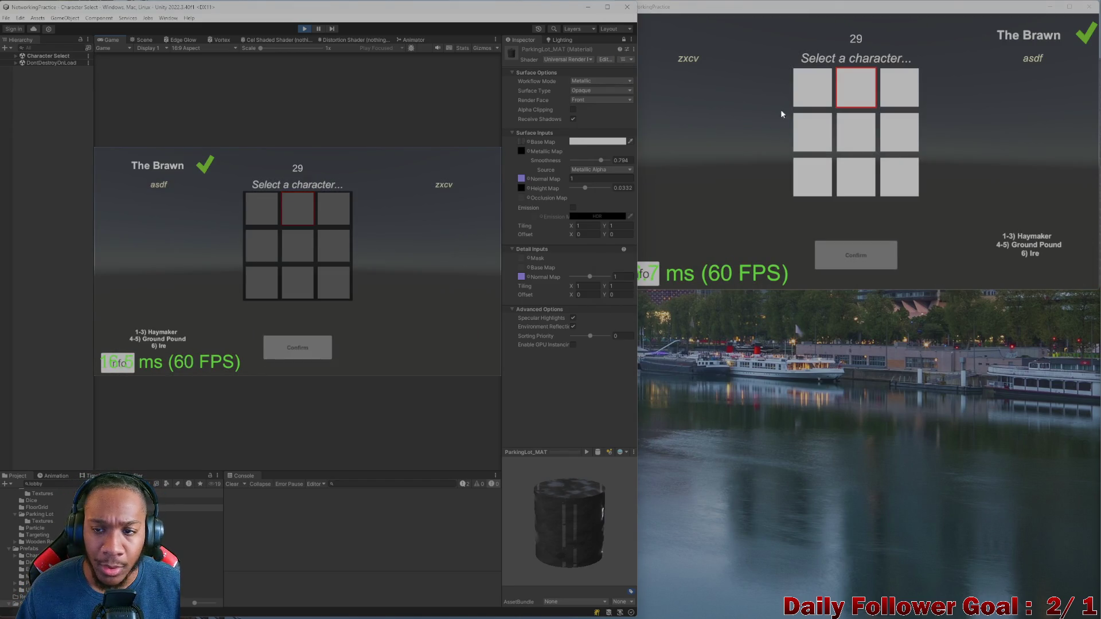
pyautogui.click(812, 87)
pyautogui.click(870, 258)
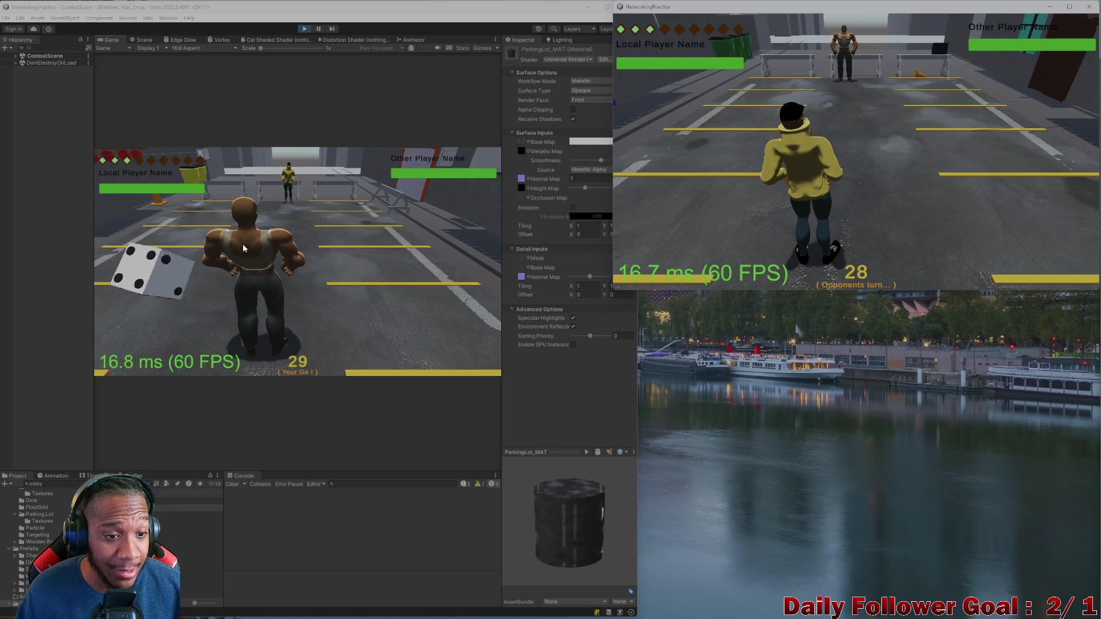
# - Finish the dice roll, pick a destination tile and confirm the character's move
pyautogui.click(156, 278)
pyautogui.click(156, 278)
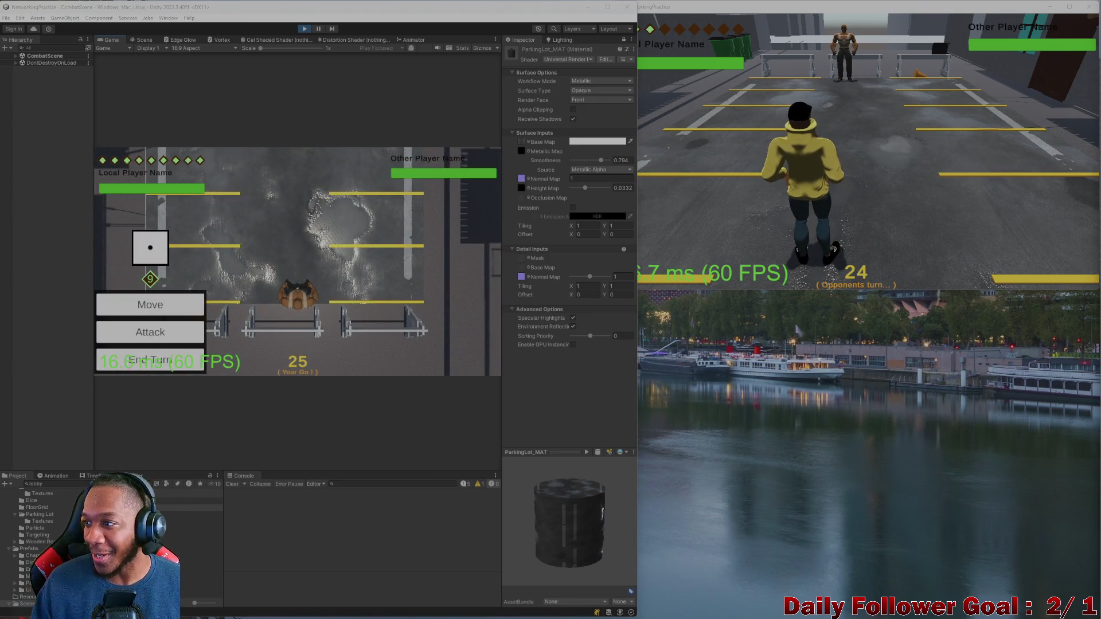
pyautogui.click(180, 315)
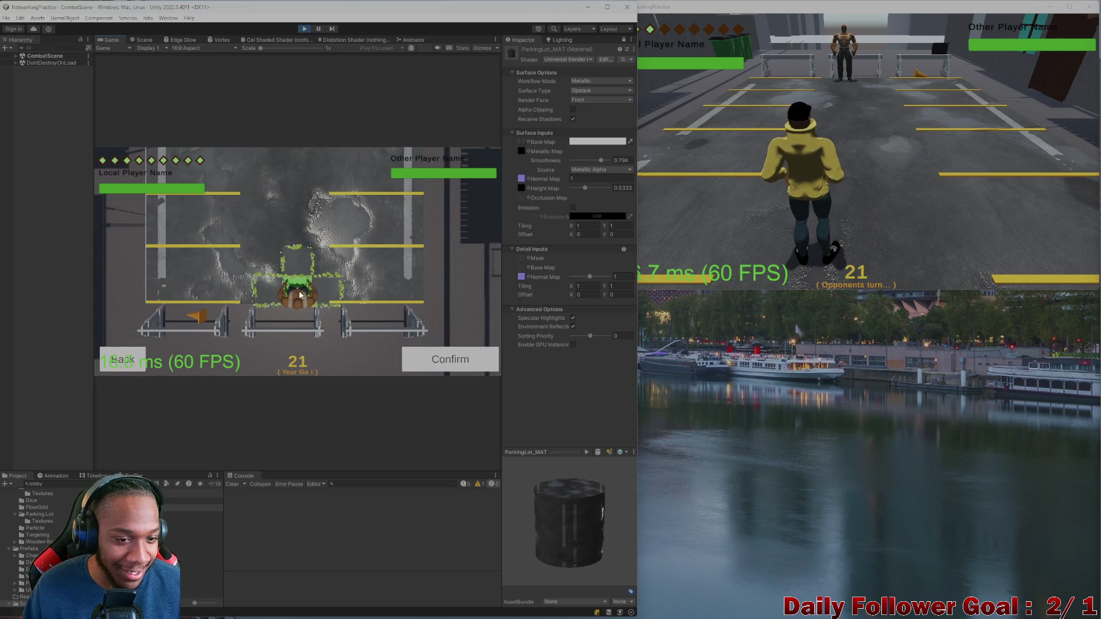
pyautogui.click(277, 299)
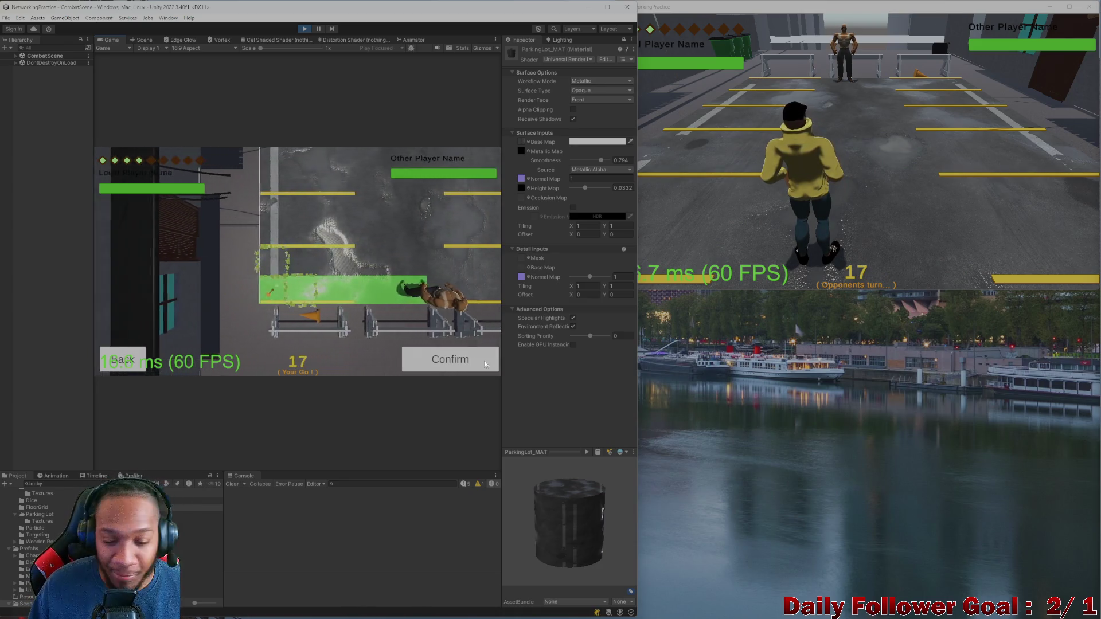
pyautogui.click(429, 366)
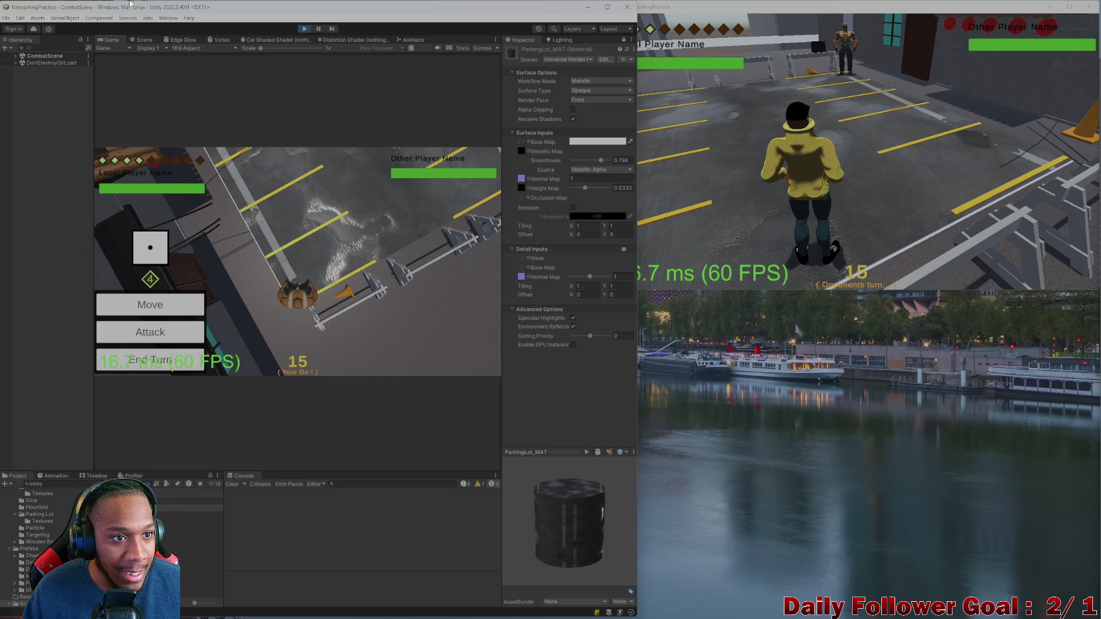
# - In the Scene view, pan onto the brown character, select the floor plane and zoom around it
pyautogui.click(142, 41)
pyautogui.scroll(5, 180, 288)
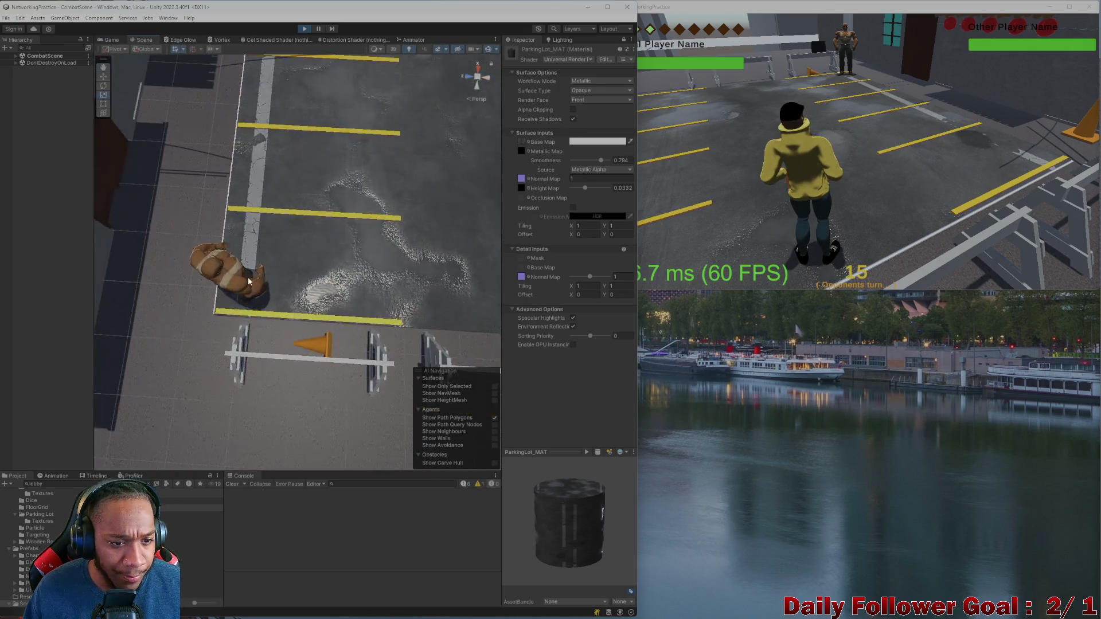
pyautogui.moveTo(138, 339)
pyautogui.mouseDown(button='middle')
pyautogui.moveTo(323, 290)
pyautogui.moveTo(335, 264)
pyautogui.mouseUp(button='middle')
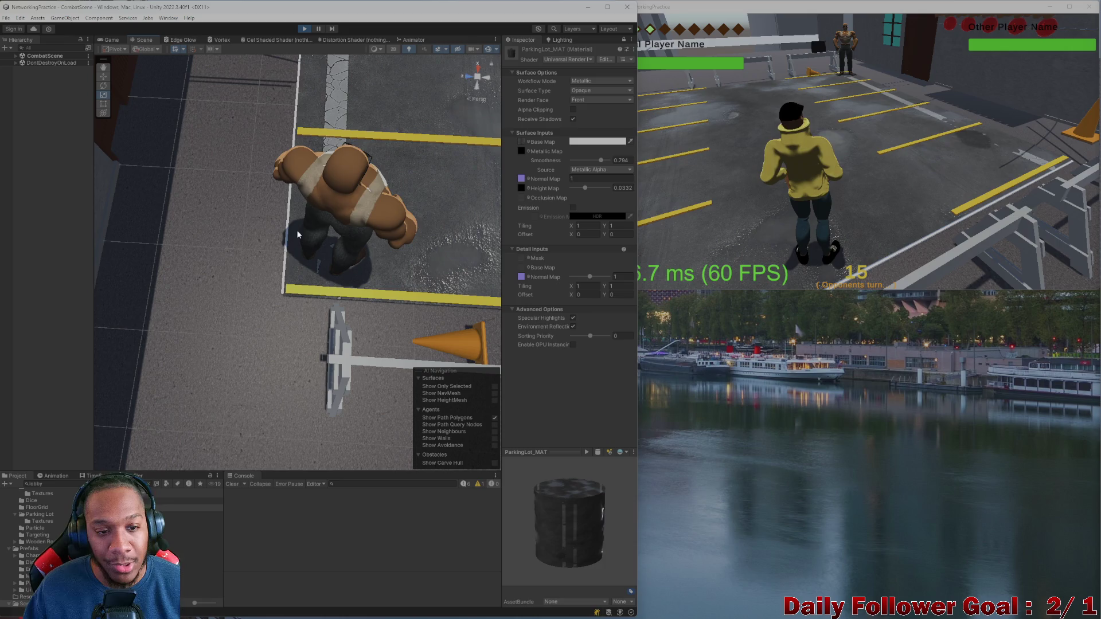
pyautogui.click(412, 247)
pyautogui.scroll(-5, 401, 245)
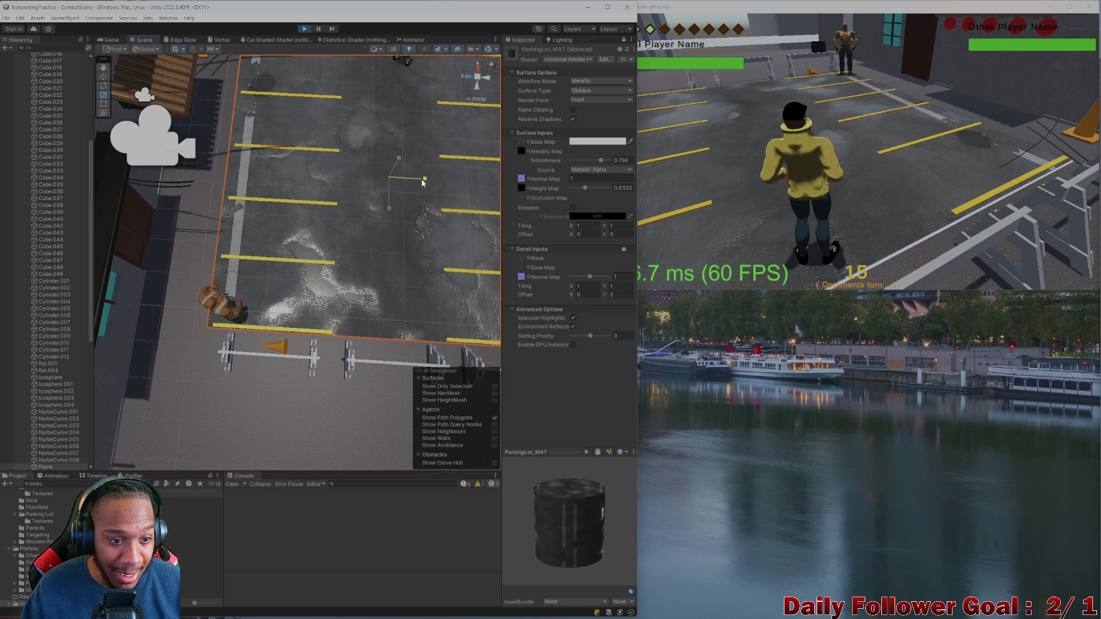
pyautogui.scroll(3, 195, 310)
pyautogui.scroll(5, 203, 324)
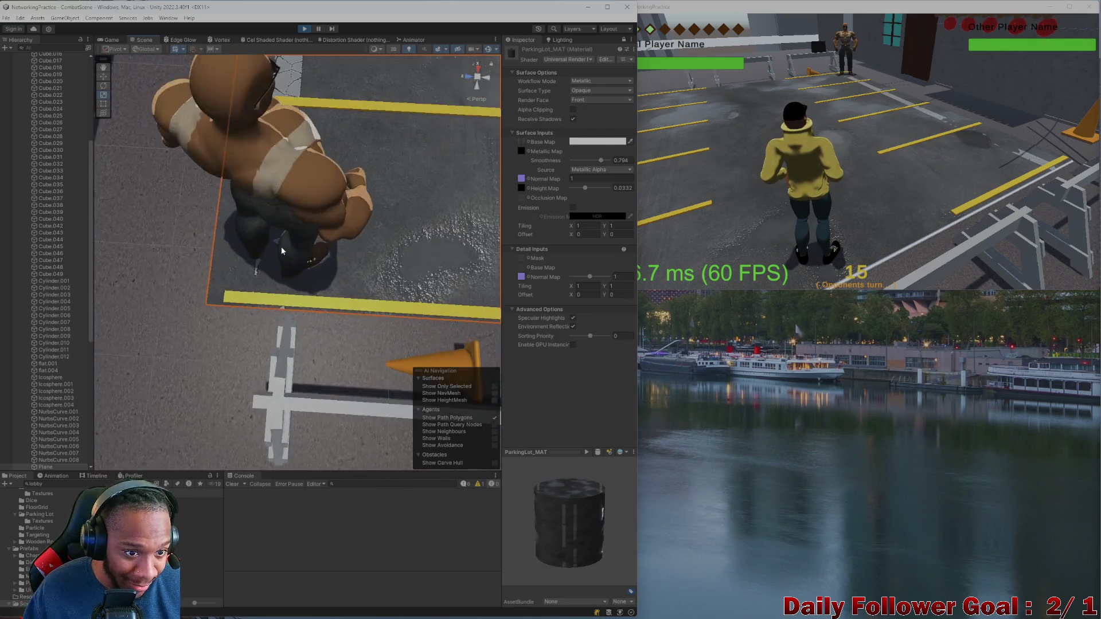
pyautogui.scroll(-5, 311, 227)
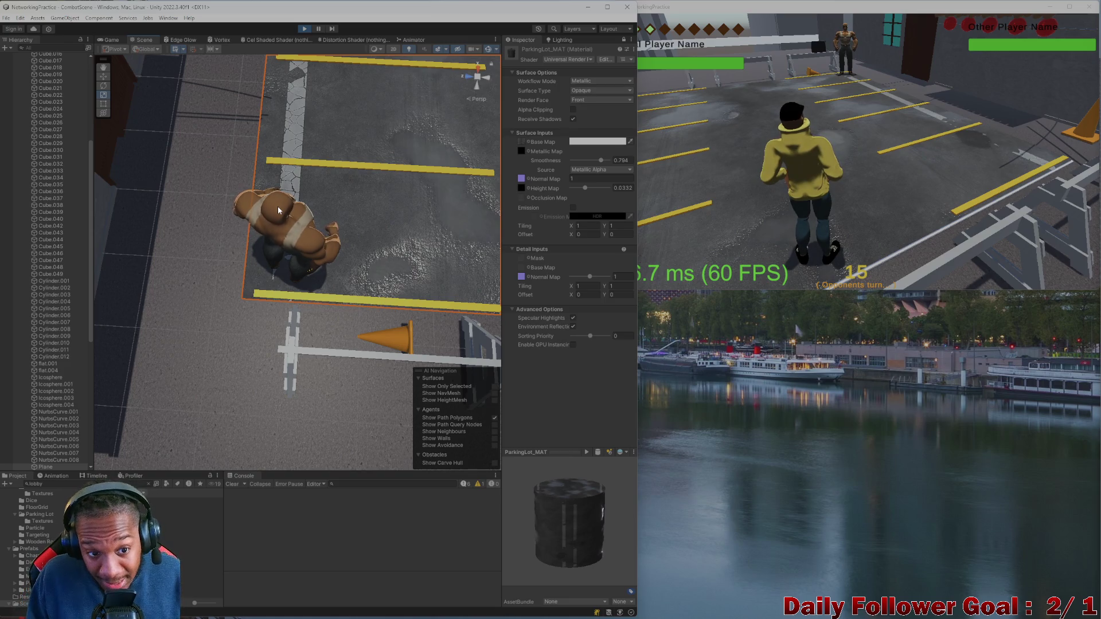
pyautogui.scroll(-3, 277, 205)
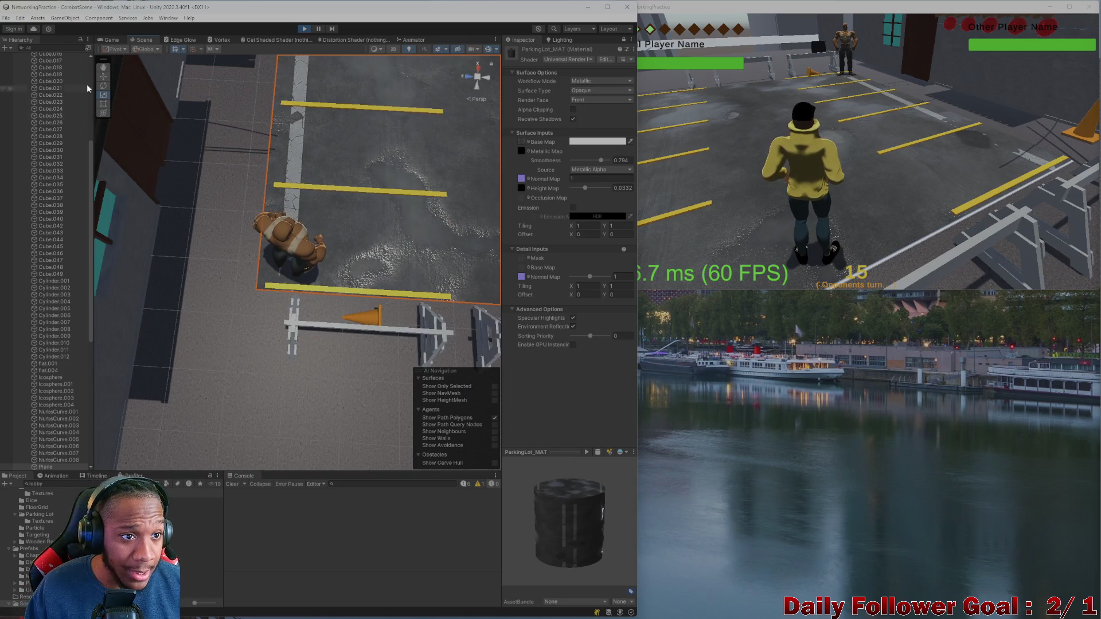
# - Start a new move in the game, then look down on the character's path over the parking plane
pyautogui.click(125, 40)
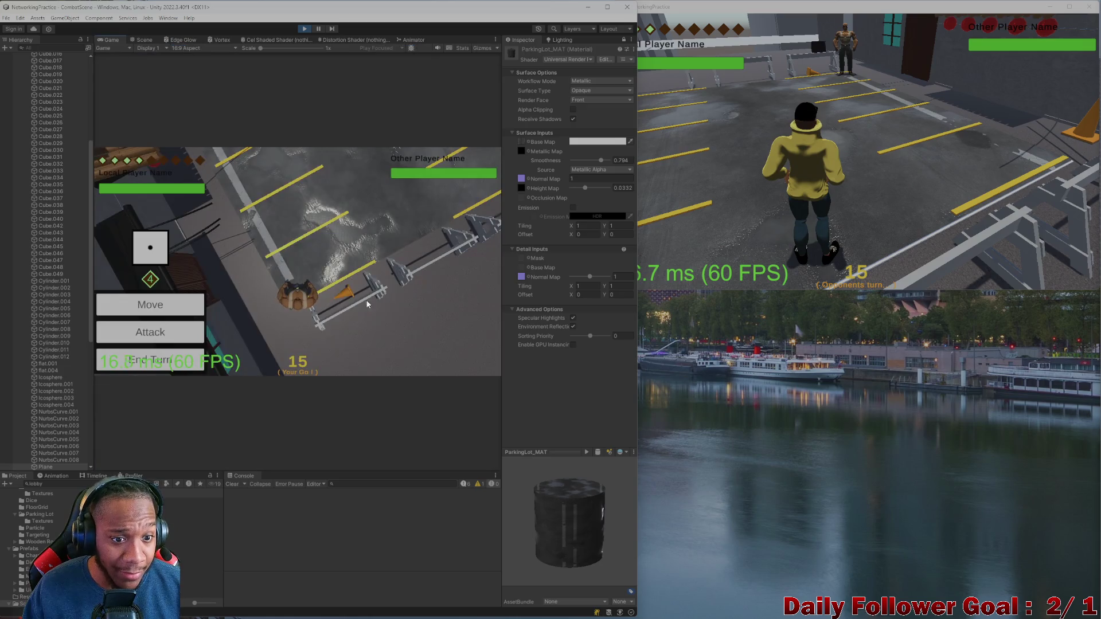
pyautogui.click(171, 309)
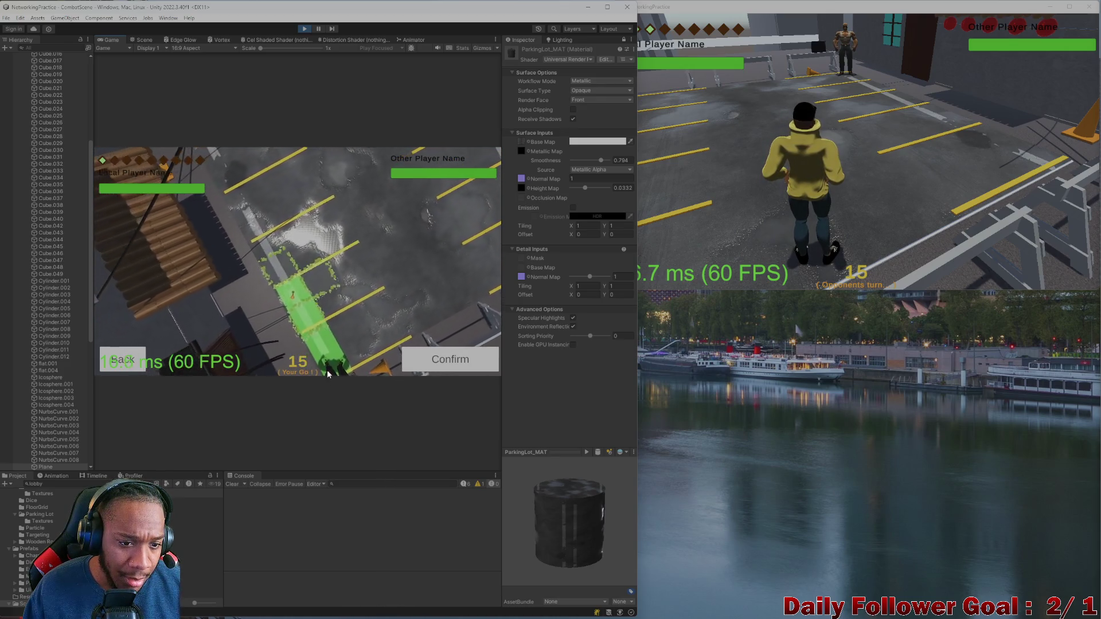
pyautogui.click(144, 40)
pyautogui.scroll(-3, 272, 301)
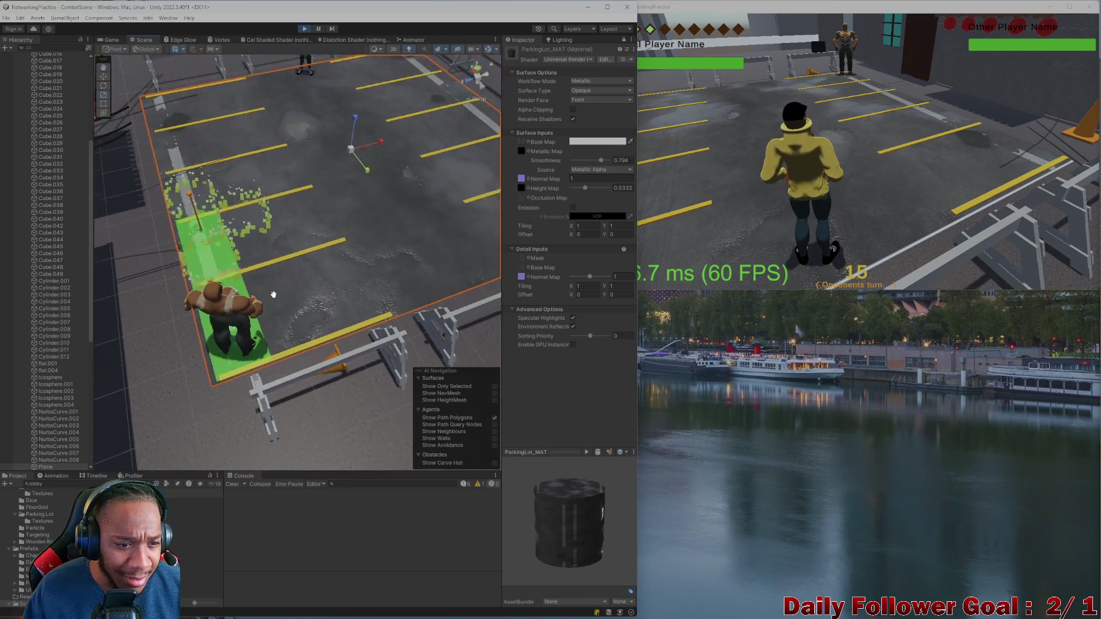
pyautogui.scroll(5, 273, 300)
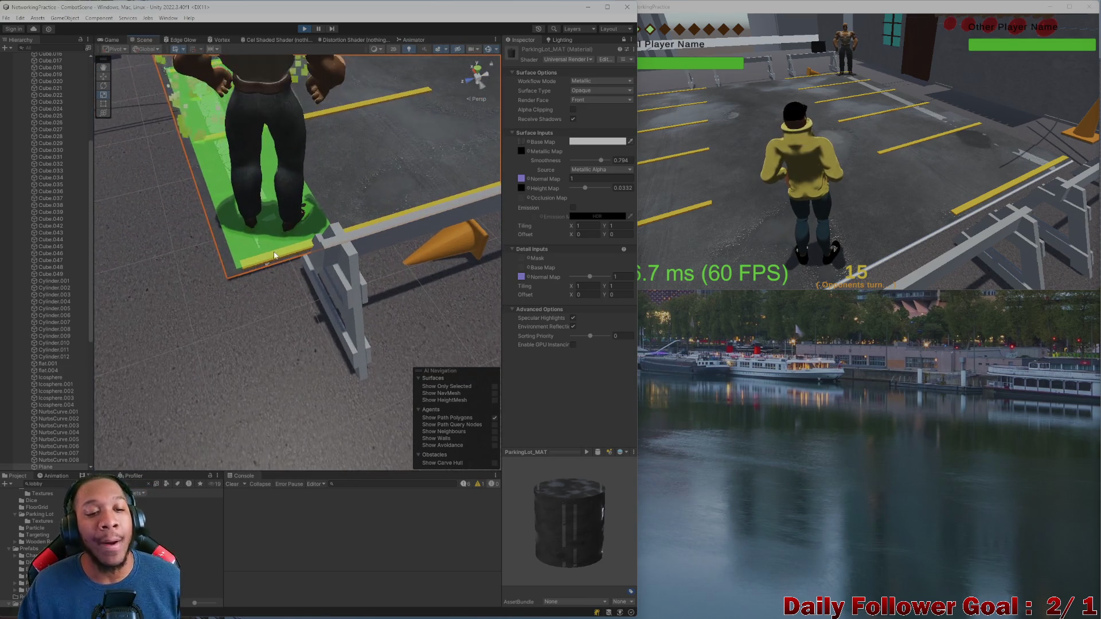
pyautogui.moveTo(275, 256); pyautogui.dragTo(322, 215, button='middle')
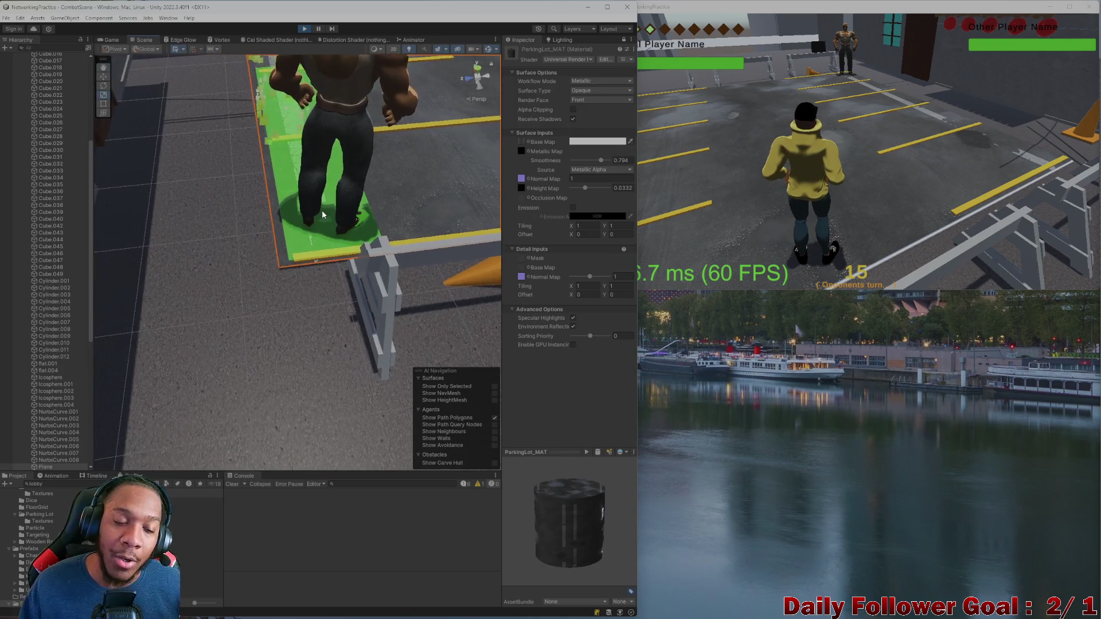
pyautogui.keyDown('alt'); pyautogui.moveTo(322, 215); pyautogui.dragTo(317, 274); pyautogui.keyUp('alt')
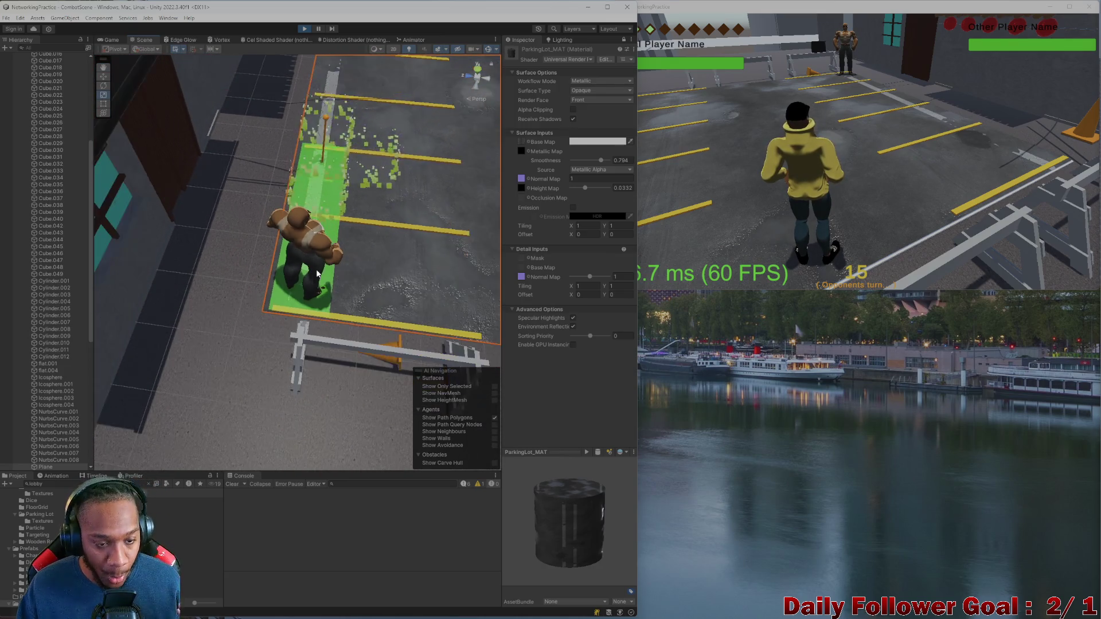
# - Return to the Game view, confirm the character's move, and stop Play mode
pyautogui.click(111, 40)
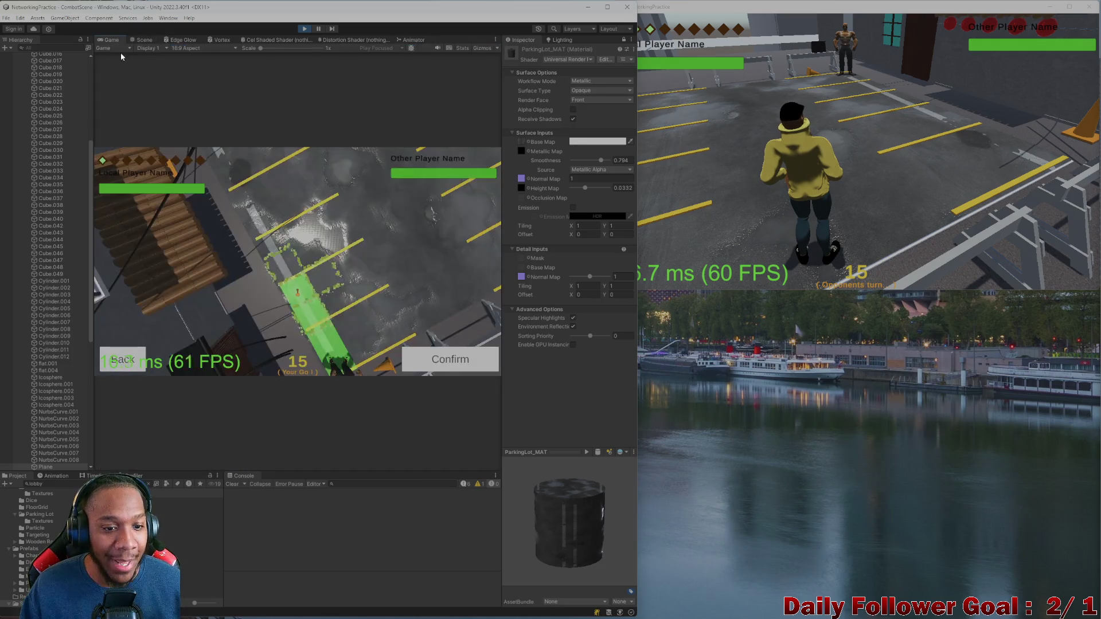
pyautogui.click(144, 39)
pyautogui.scroll(3, 290, 231)
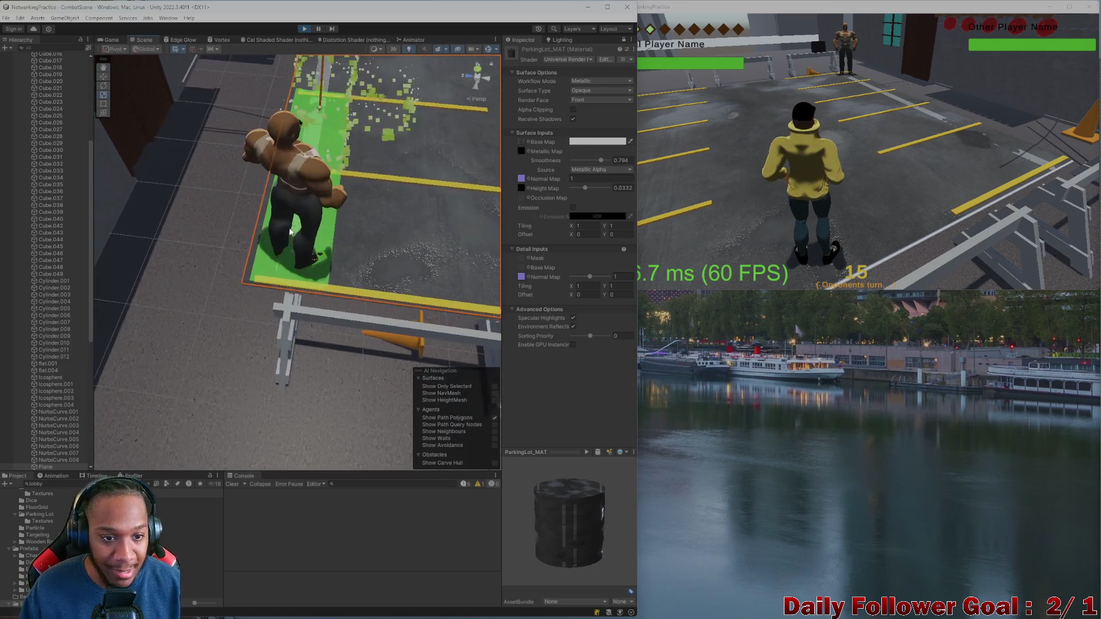
pyautogui.scroll(5, 291, 232)
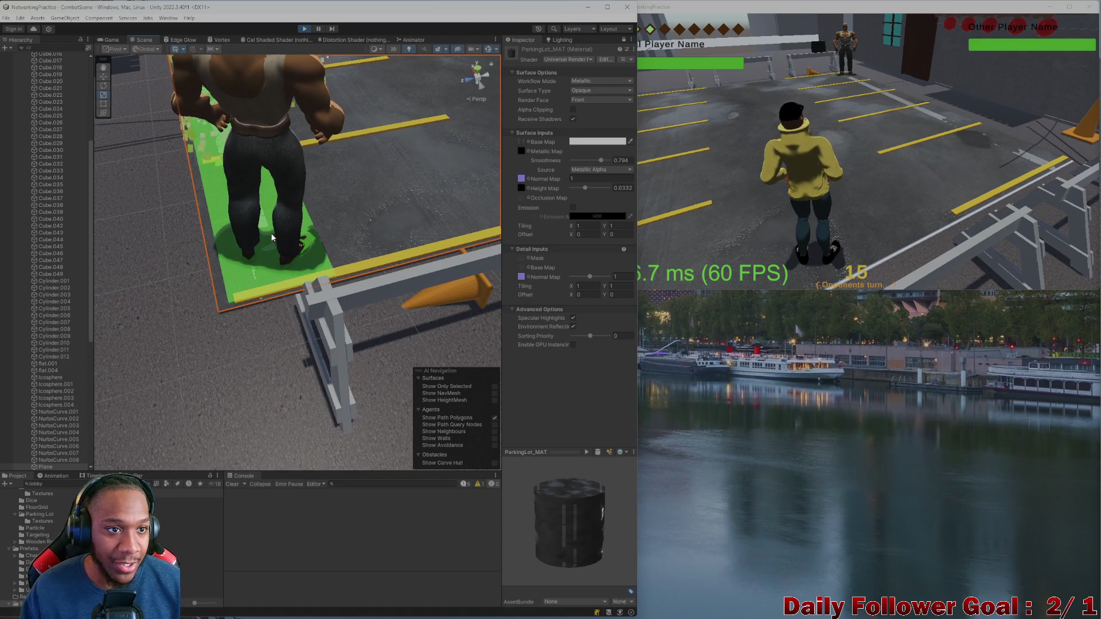
pyautogui.hotkey('ctrl', '2')
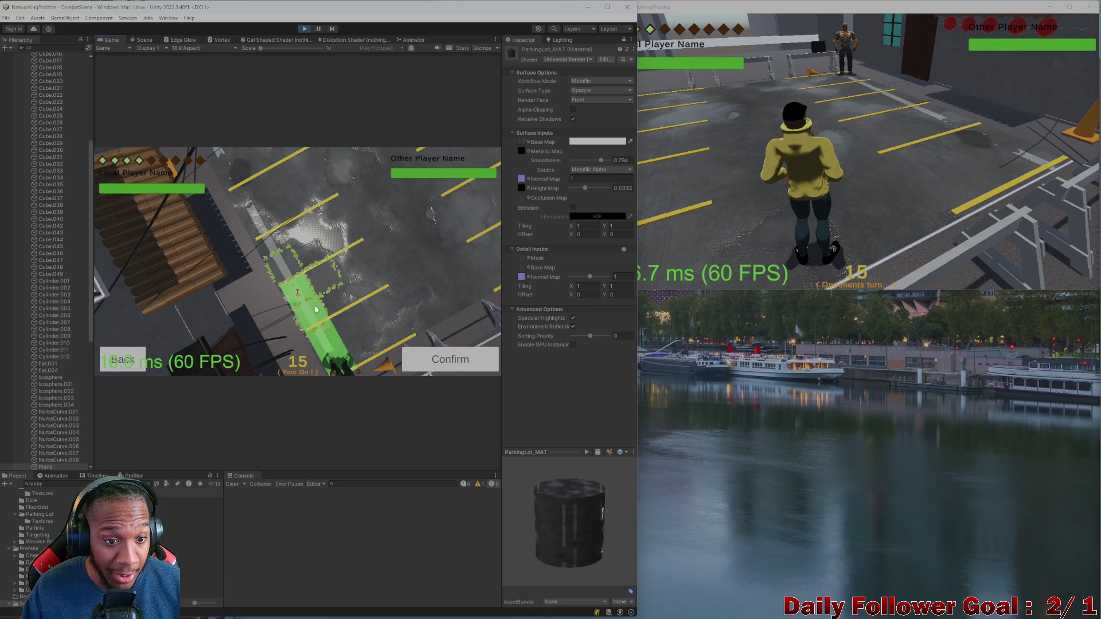
pyautogui.click(316, 342)
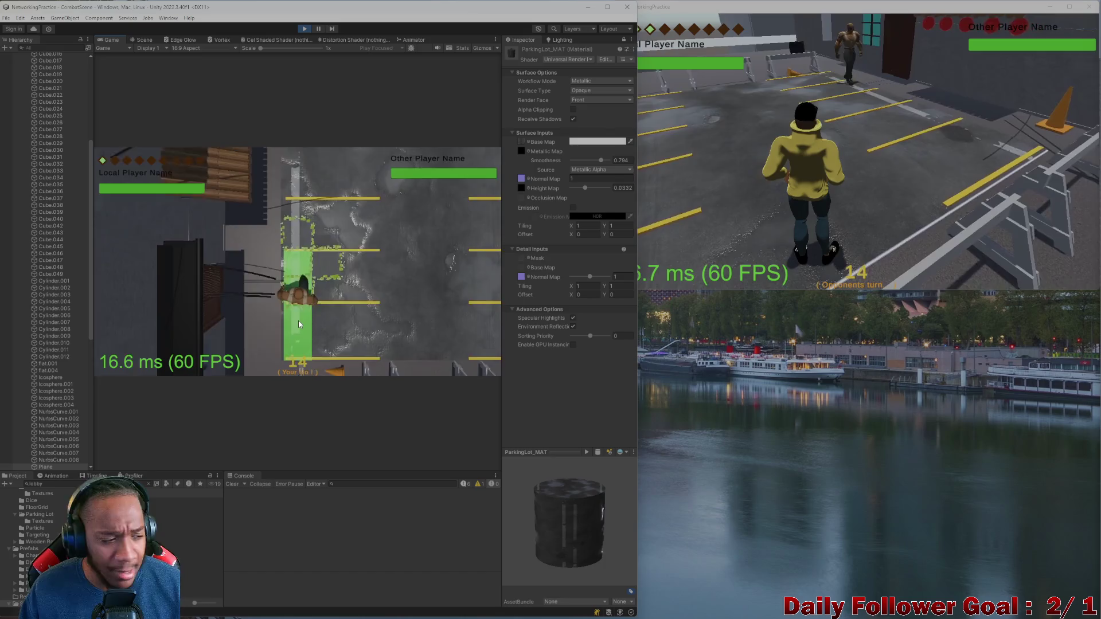
pyautogui.click(305, 29)
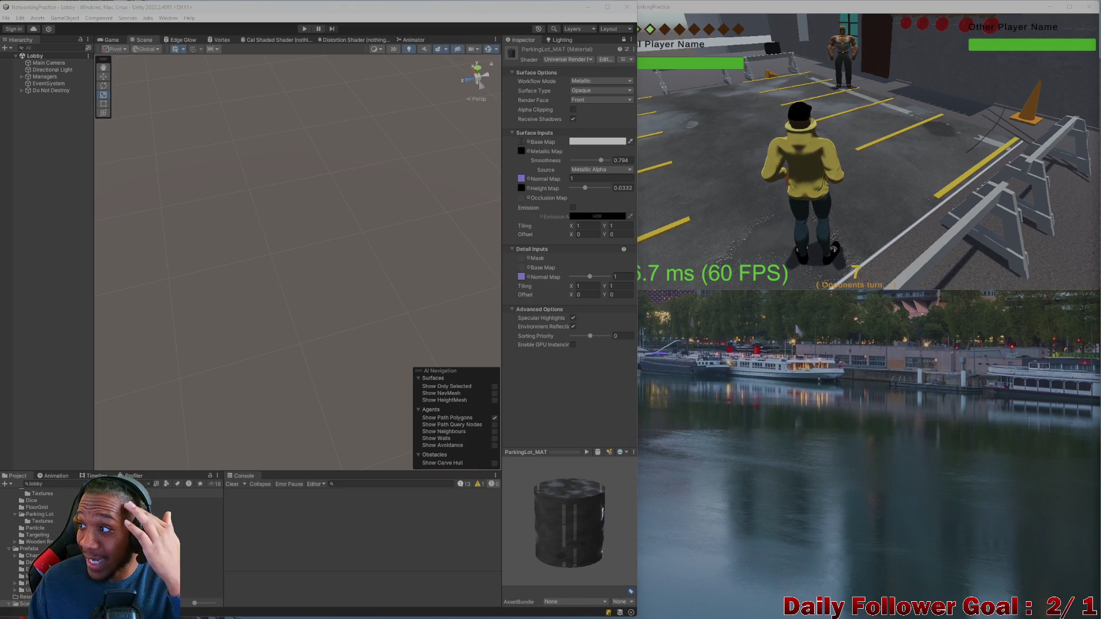
# - Close the game build window, maximize the Unity editor and bring up the Start menu
pyautogui.click(1089, 6)
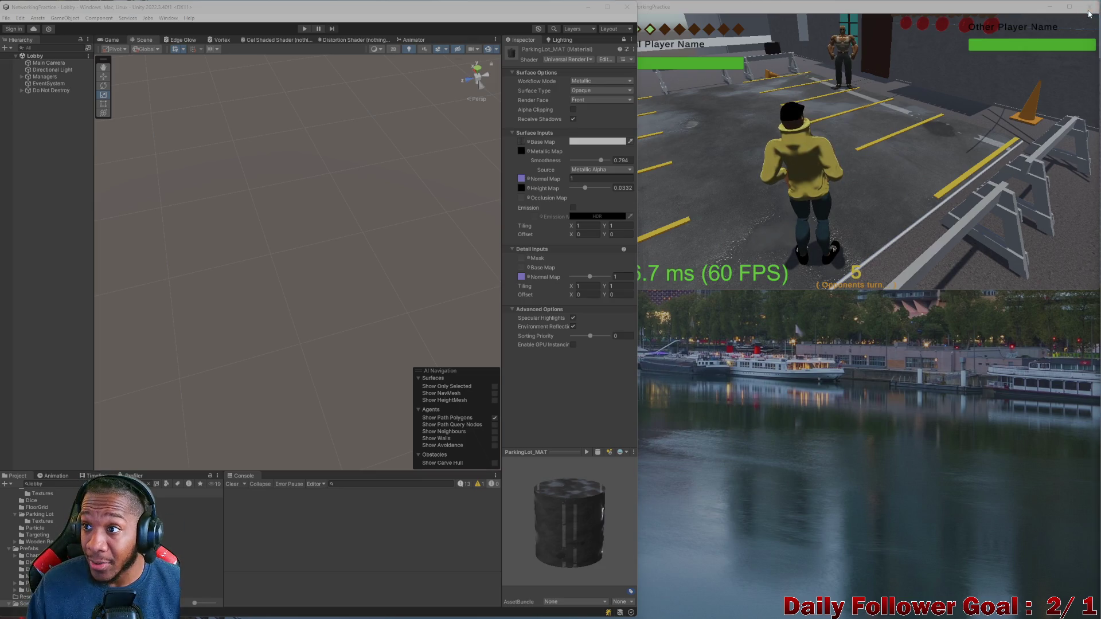
pyautogui.moveTo(338, 8)
pyautogui.mouseDown()
pyautogui.moveTo(524, 72)
pyautogui.moveTo(459, 3)
pyautogui.mouseUp()
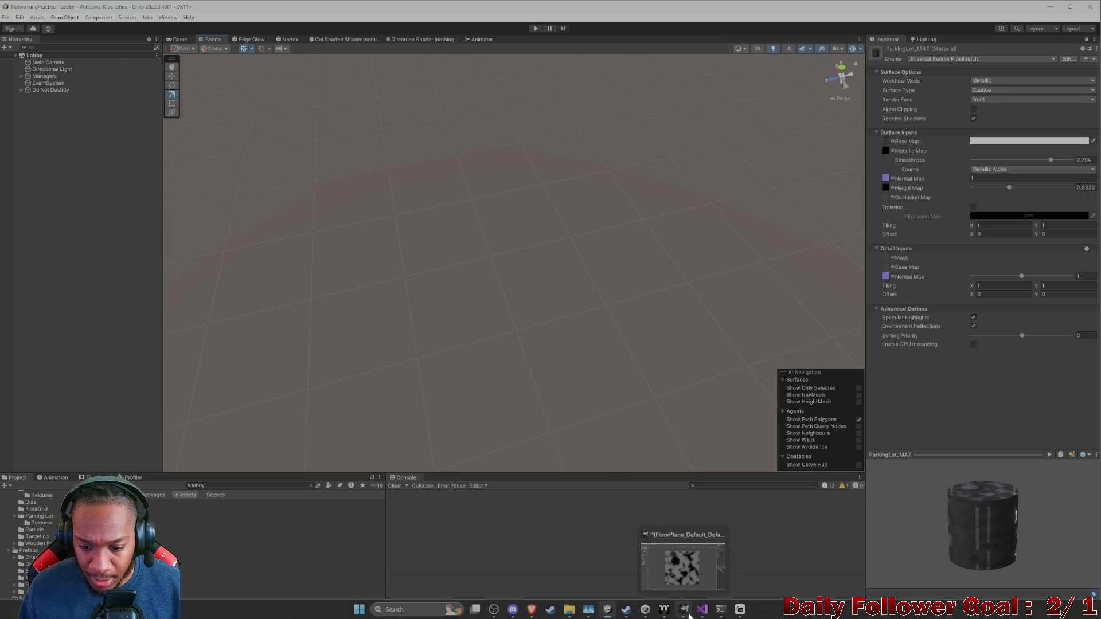
pyautogui.moveTo(703, 612)
pyautogui.click(359, 609)
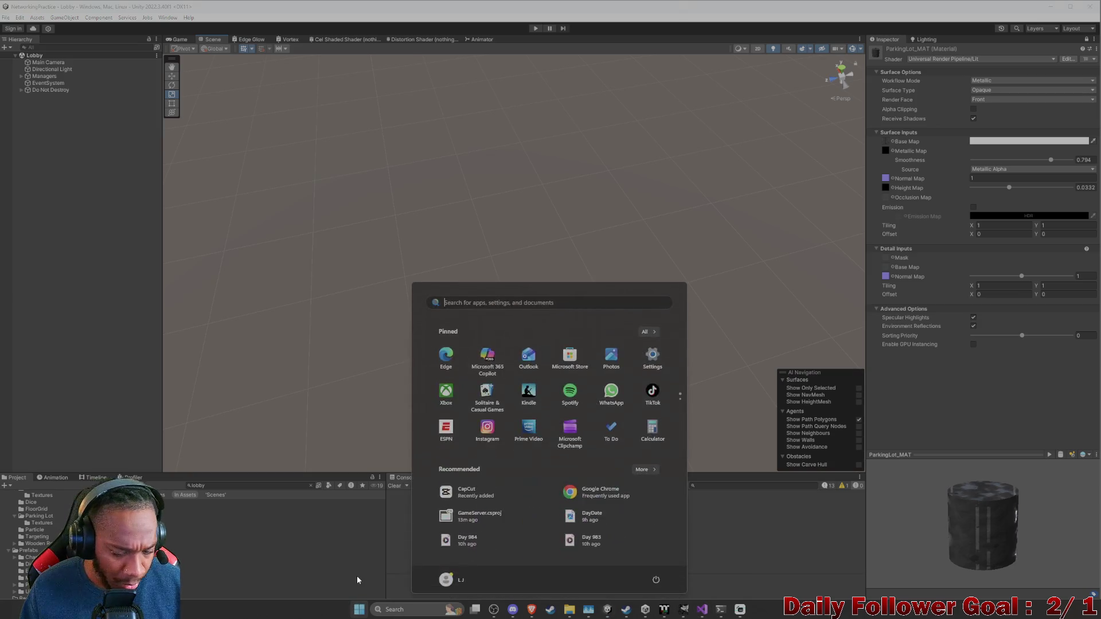
# - Launch InstaMAT Studio from a Start search for 'insta' and open the recent FloorPlane project
pyautogui.write('in')
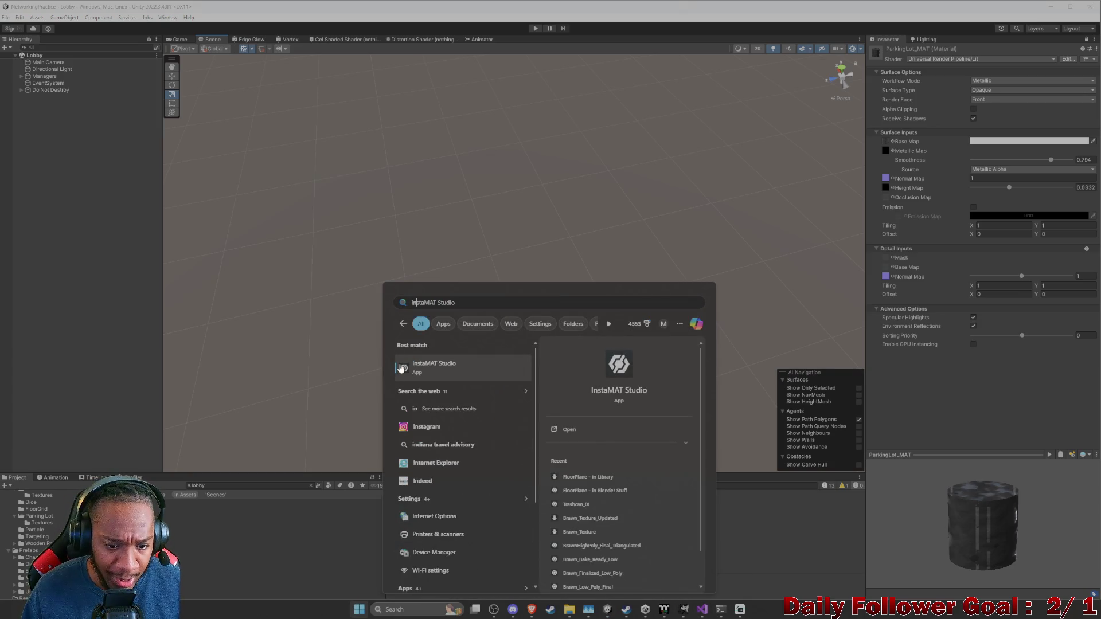
pyautogui.press('BackSpace')
pyautogui.press('BackSpace')
pyautogui.press('BackSpace')
pyautogui.write('park')
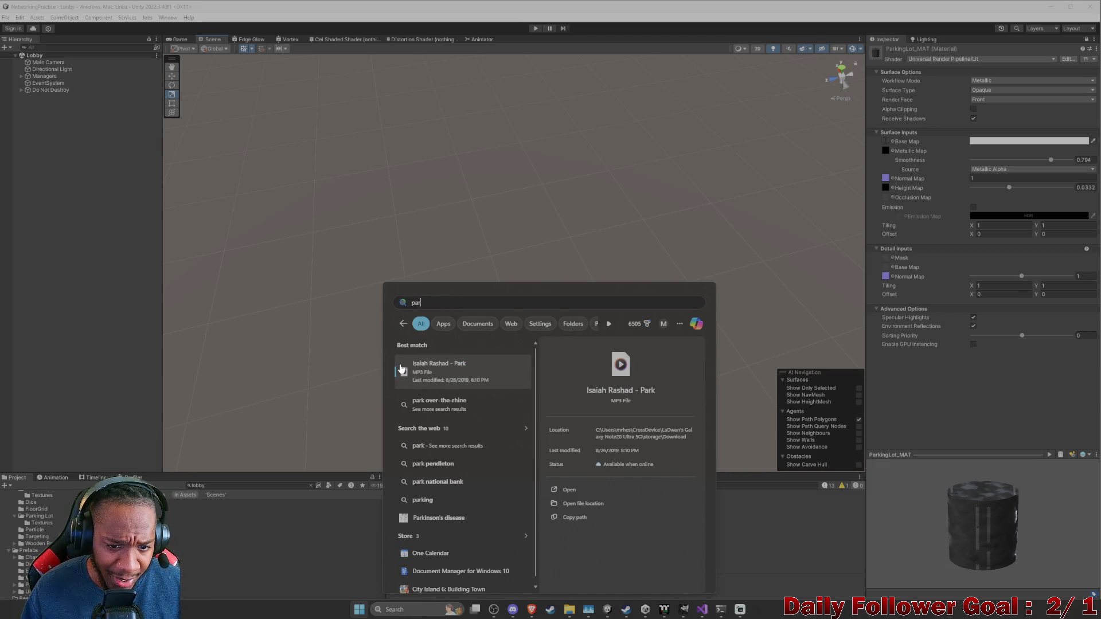
pyautogui.press('BackSpace')
pyautogui.press('BackSpace')
pyautogui.press('BackSpace')
pyautogui.write('instaMAT Studio')
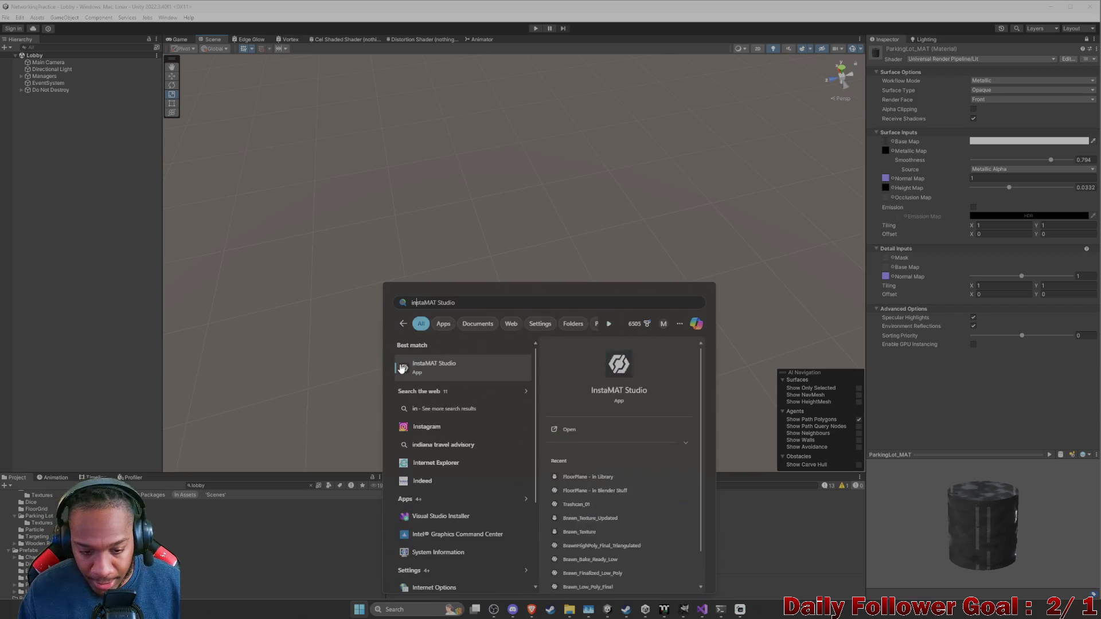
pyautogui.click(426, 371)
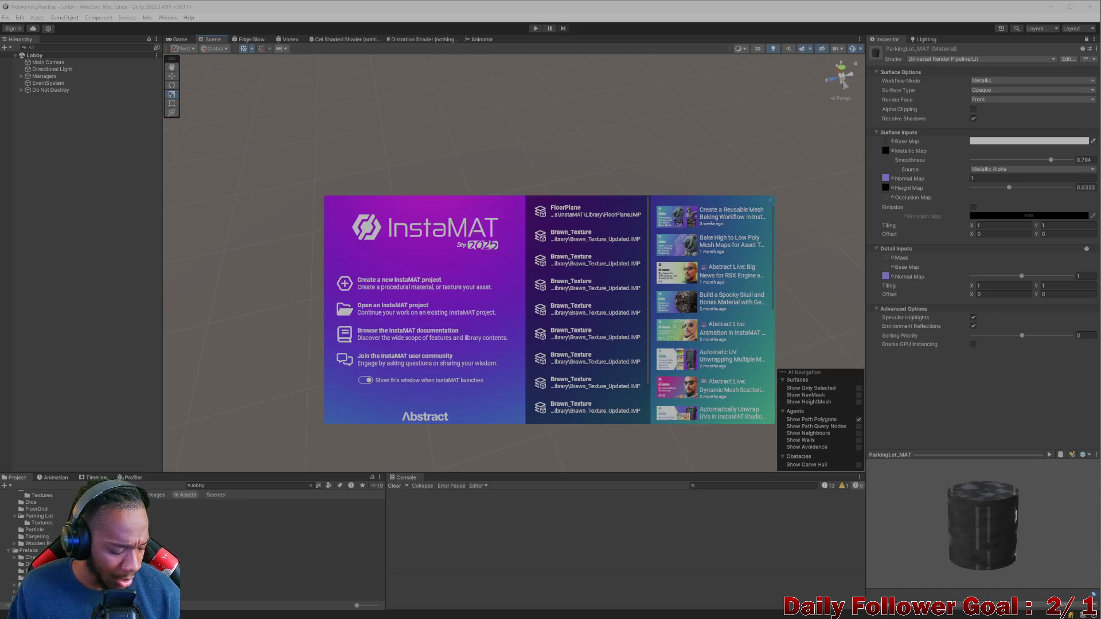
pyautogui.click(566, 212)
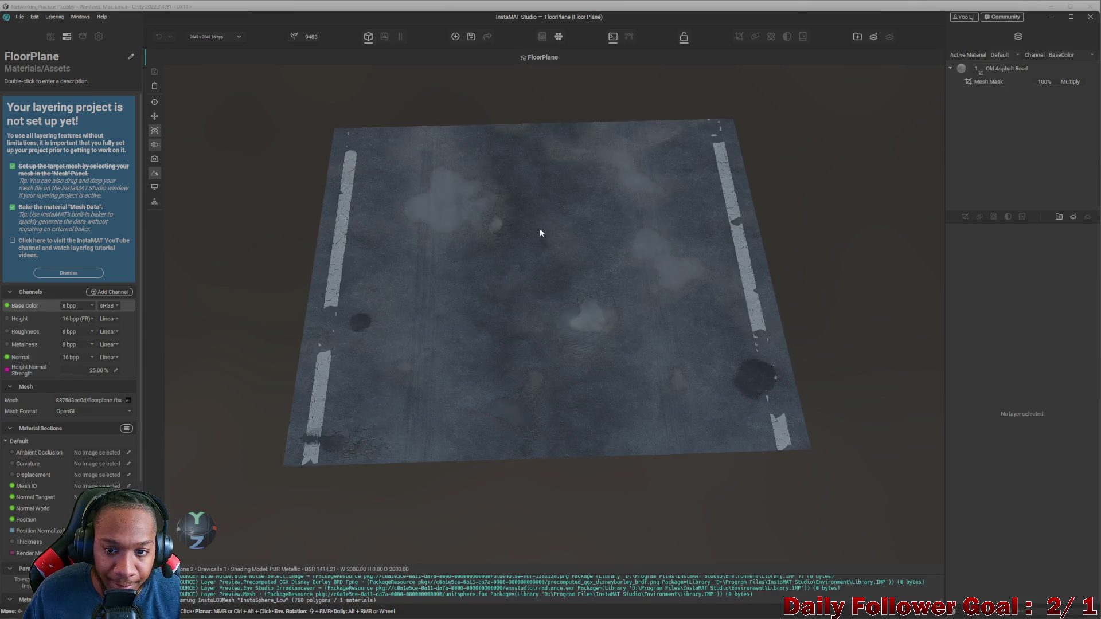
pyautogui.moveTo(582, 220)
pyautogui.mouseDown(button='right')
pyautogui.moveTo(636, 206)
pyautogui.moveTo(565, 385)
pyautogui.moveTo(545, 336)
pyautogui.moveTo(459, 238)
pyautogui.moveTo(720, 277)
pyautogui.moveTo(788, 338)
pyautogui.moveTo(369, 172)
pyautogui.moveTo(602, 255)
pyautogui.moveTo(635, 231)
pyautogui.moveTo(549, 256)
pyautogui.moveTo(535, 294)
pyautogui.moveTo(386, 275)
pyautogui.mouseUp(button='right')
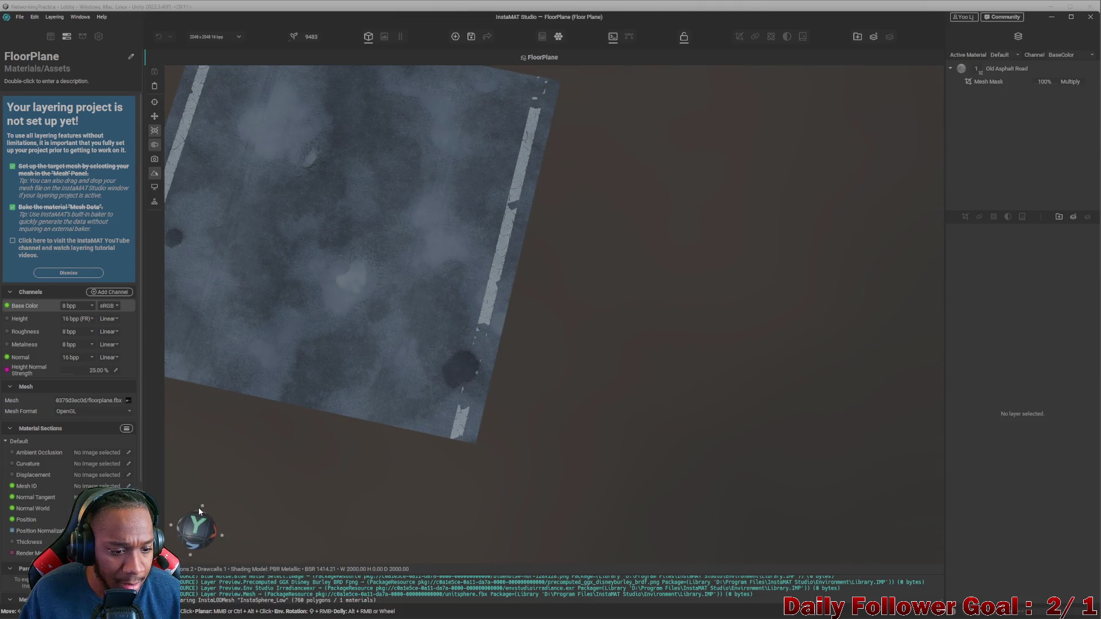
pyautogui.click(204, 505)
pyautogui.click(195, 507)
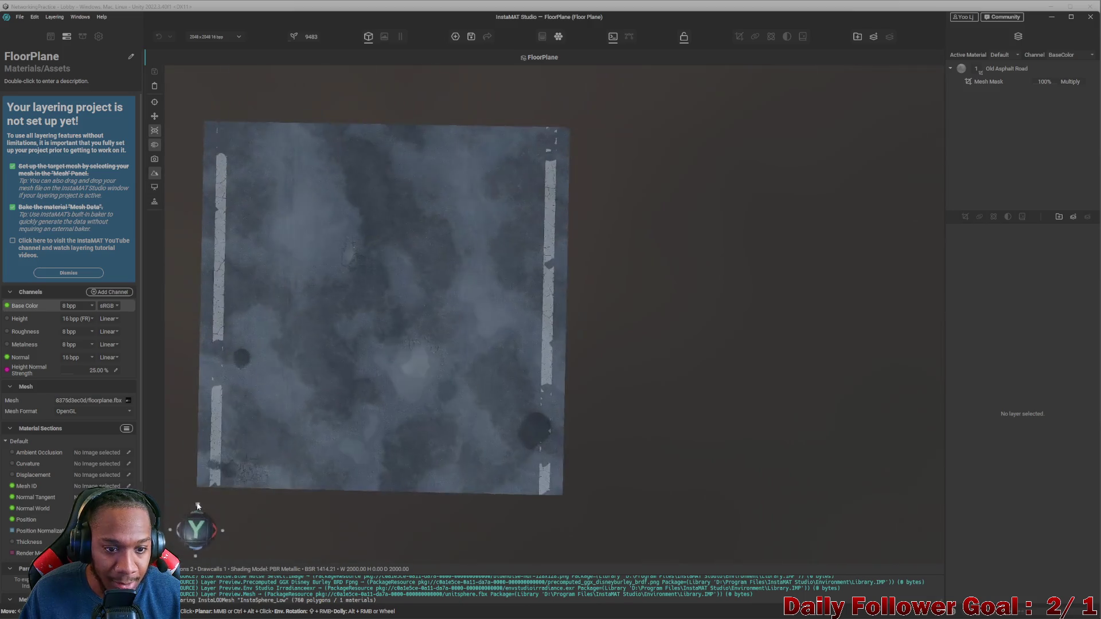
pyautogui.moveTo(356, 342); pyautogui.dragTo(452, 341, button='middle')
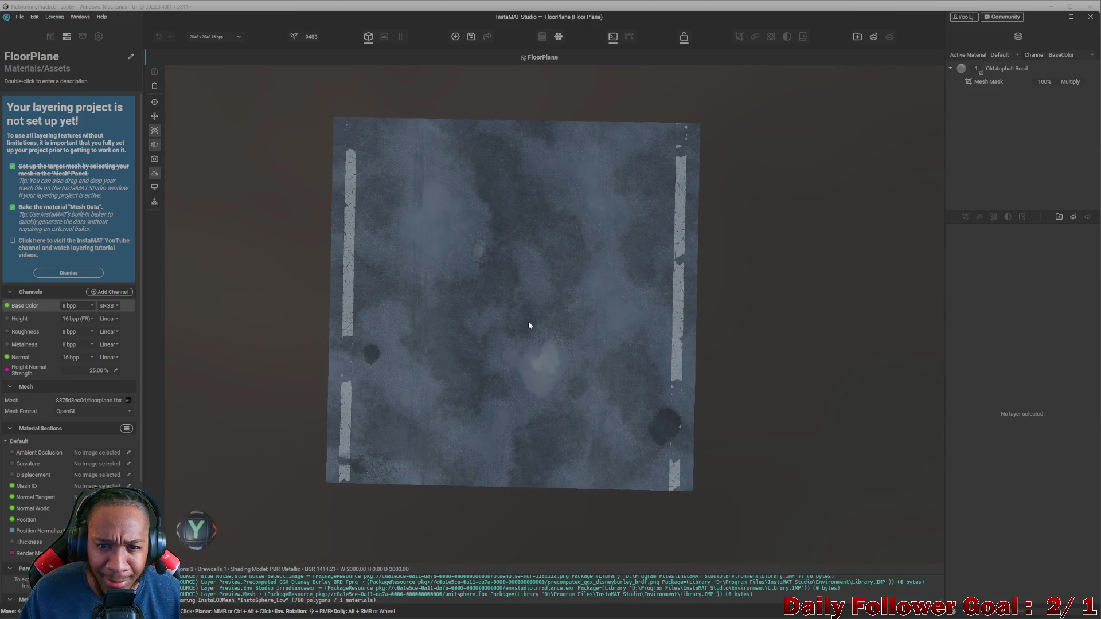
pyautogui.moveTo(661, 278)
pyautogui.keyDown('alt'); pyautogui.mouseDown()
pyautogui.moveTo(673, 177)
pyautogui.moveTo(567, 235)
pyautogui.mouseUp(); pyautogui.keyUp('alt')
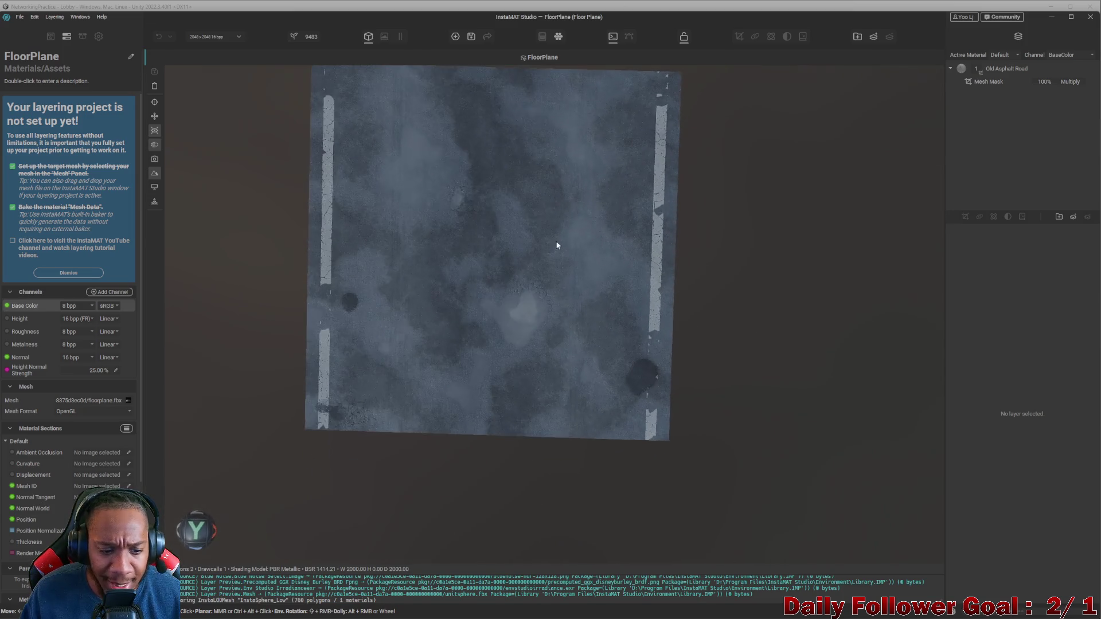
pyautogui.click(195, 528)
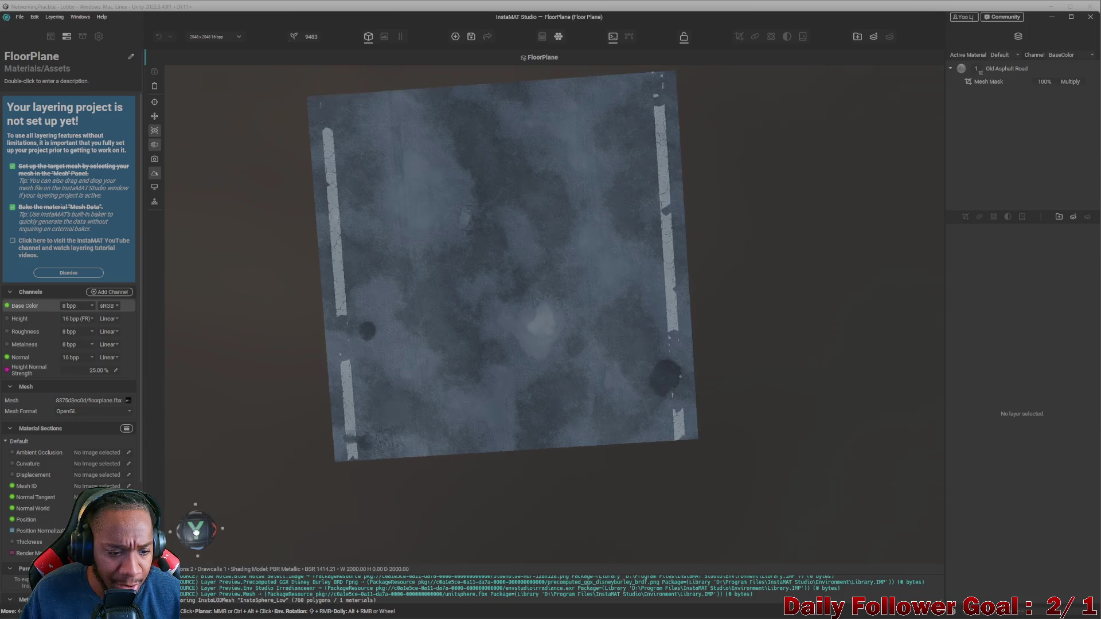
pyautogui.moveTo(202, 505); pyautogui.dragTo(198, 508)
pyautogui.click(197, 508)
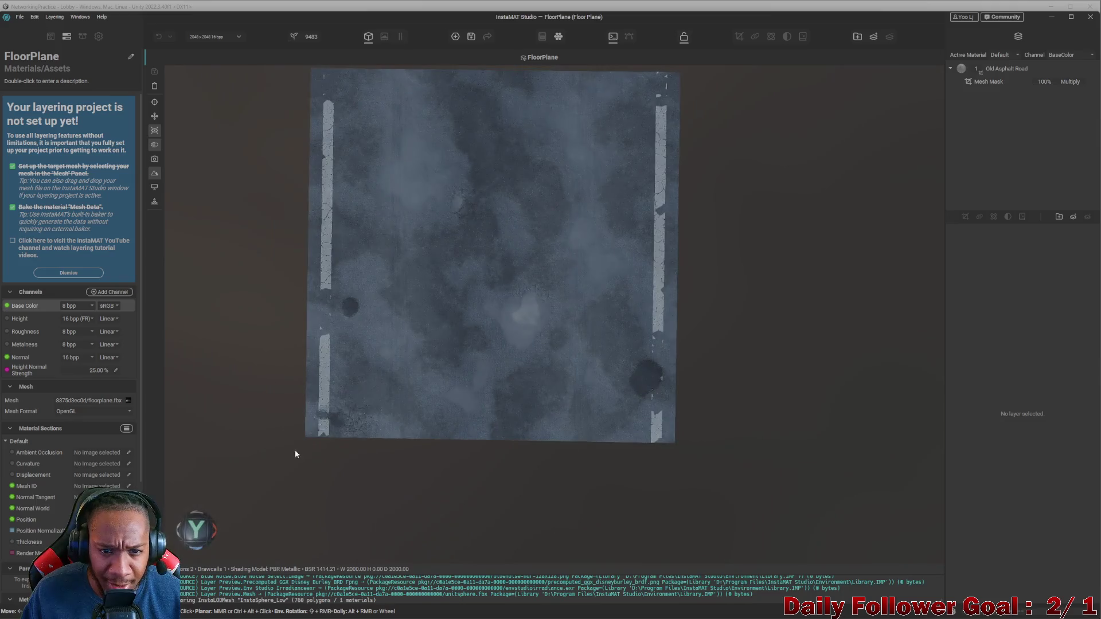
pyautogui.moveTo(474, 294); pyautogui.dragTo(511, 368, button='middle')
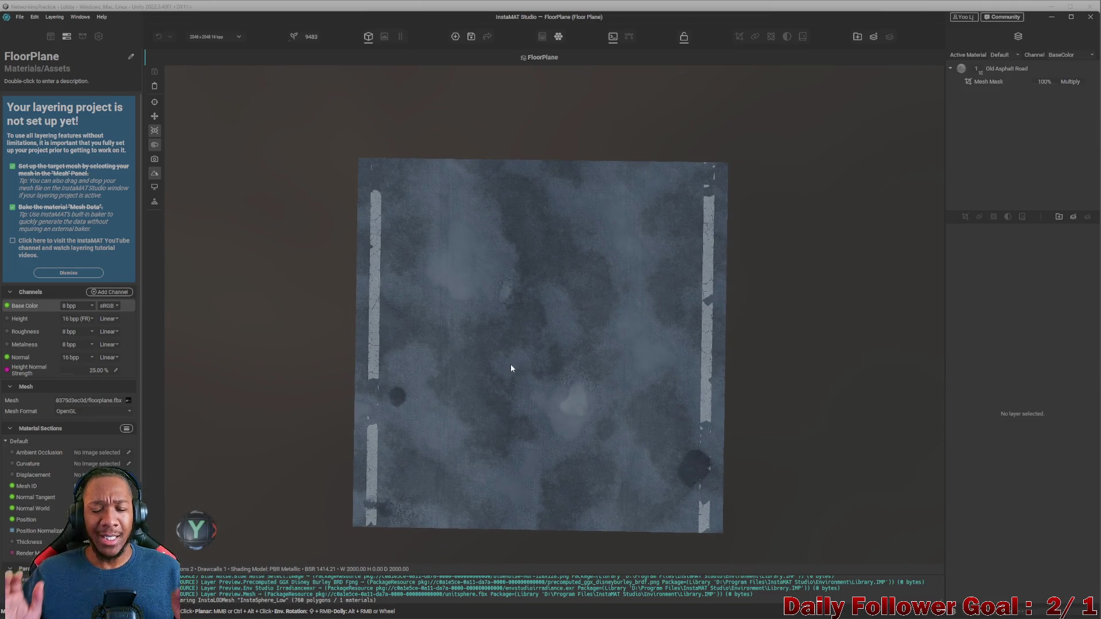
pyautogui.moveTo(486, 281); pyautogui.dragTo(497, 277, button='middle')
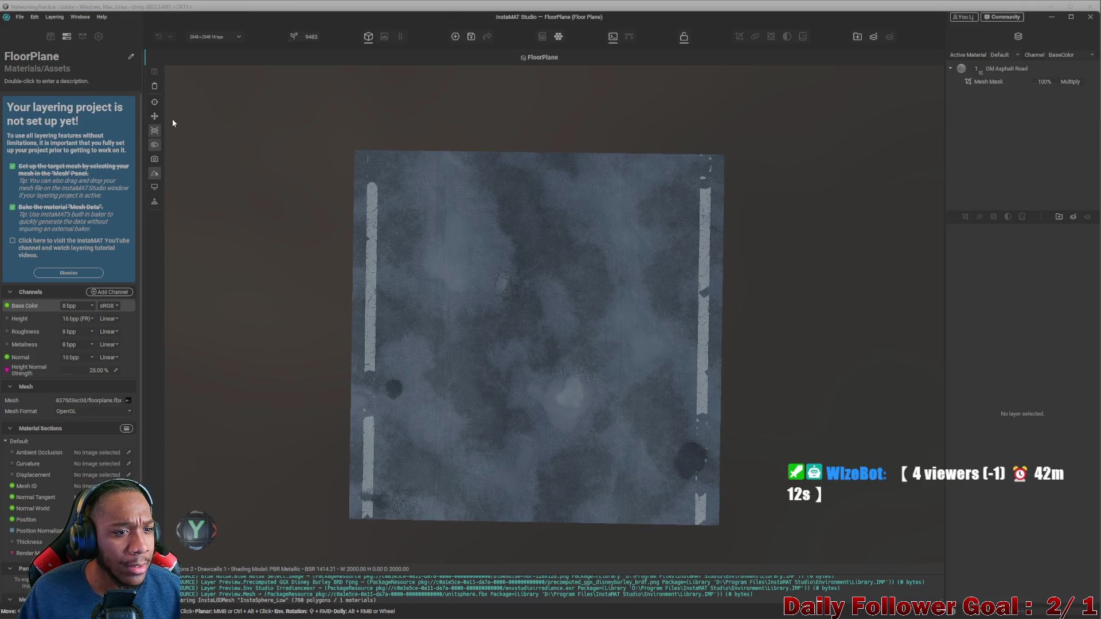
pyautogui.click(155, 131)
pyautogui.click(154, 144)
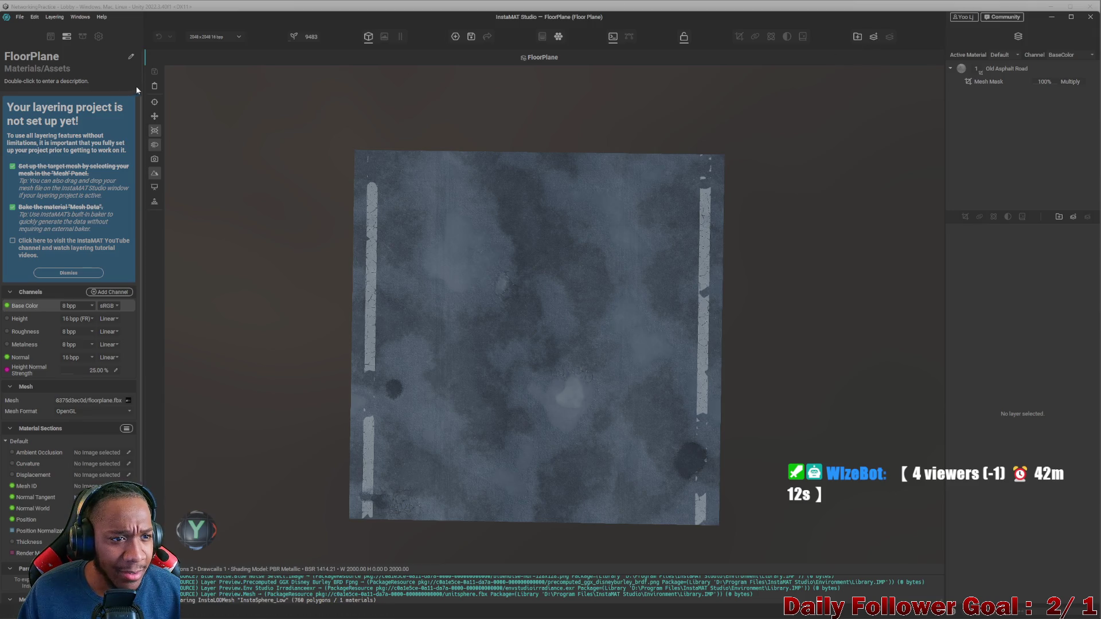
pyautogui.click(51, 37)
pyautogui.click(68, 37)
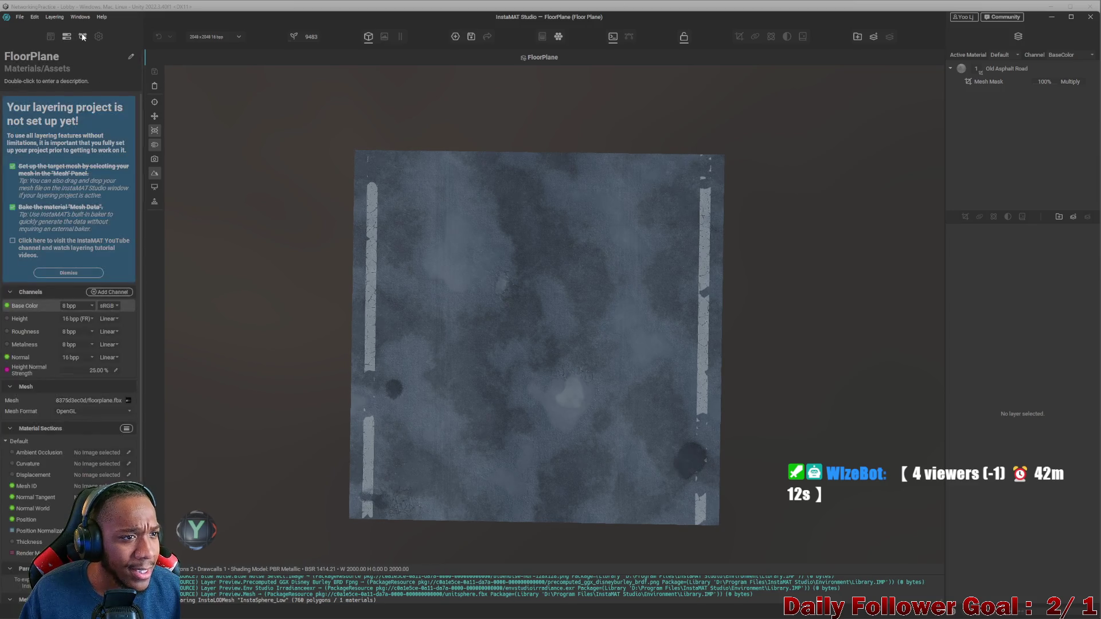
# - Switch to the Library panel and toggle the 2D Image Viewer on and back off
pyautogui.click(83, 36)
pyautogui.click(99, 37)
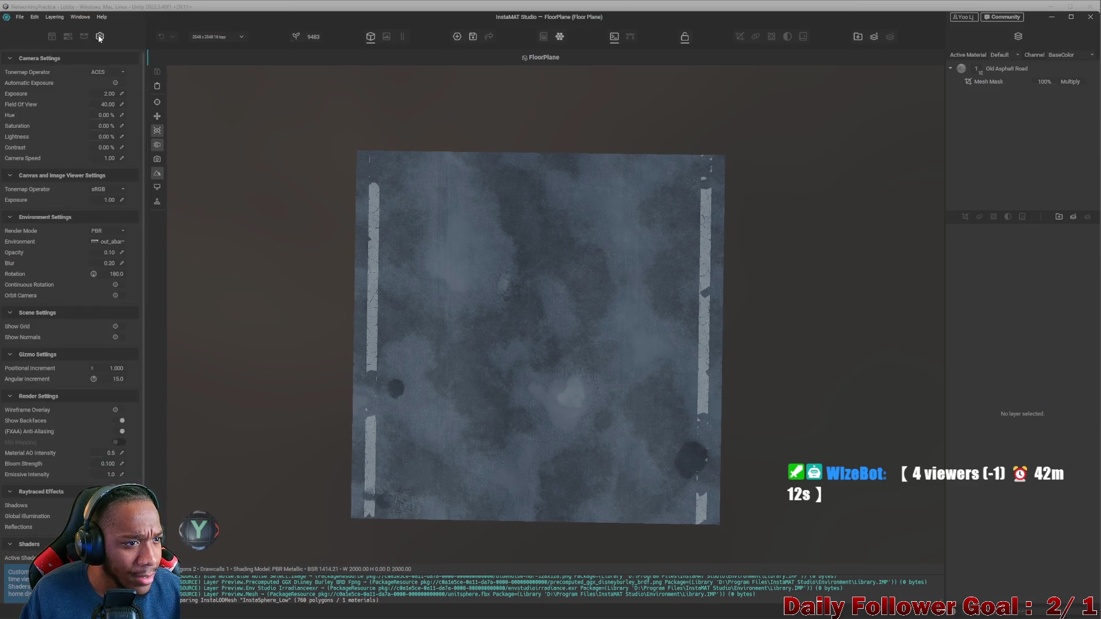
pyautogui.click(67, 37)
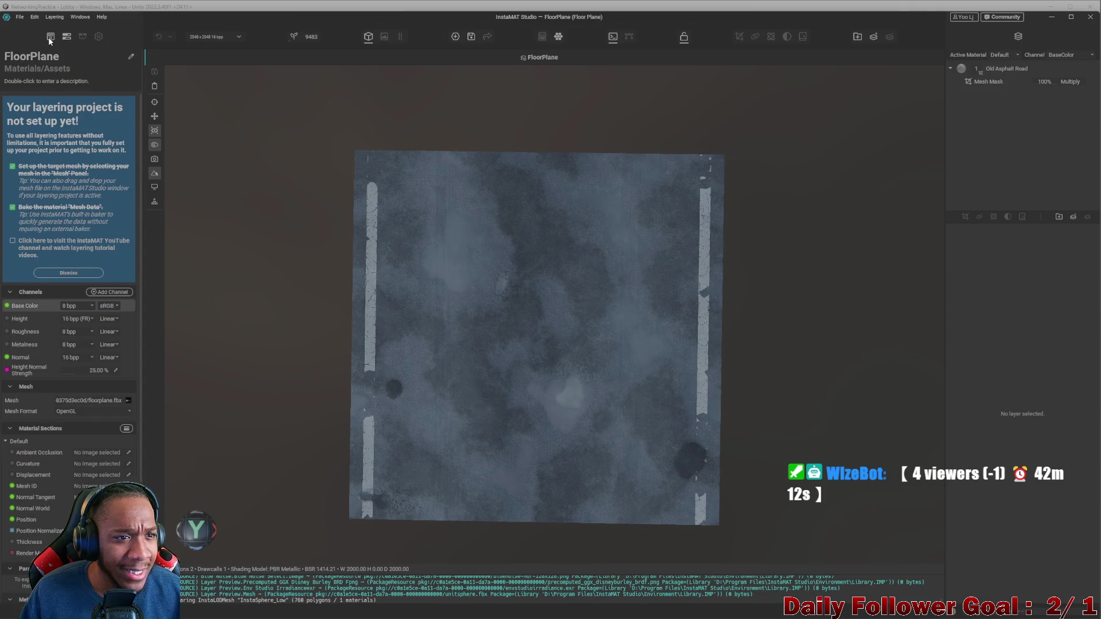
pyautogui.click(50, 37)
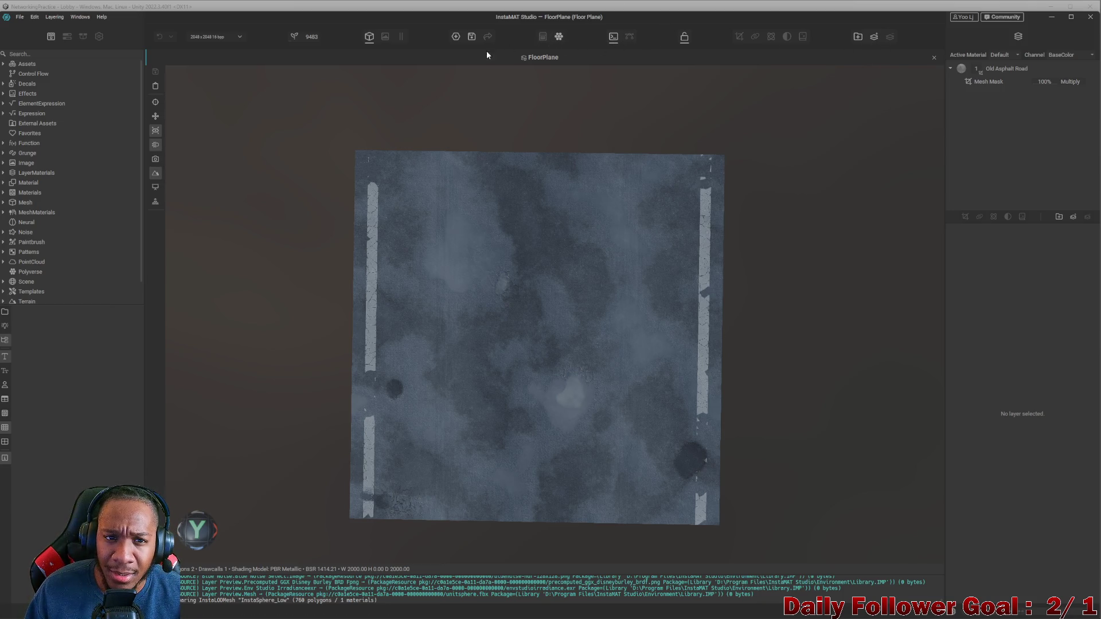
pyautogui.click(369, 38)
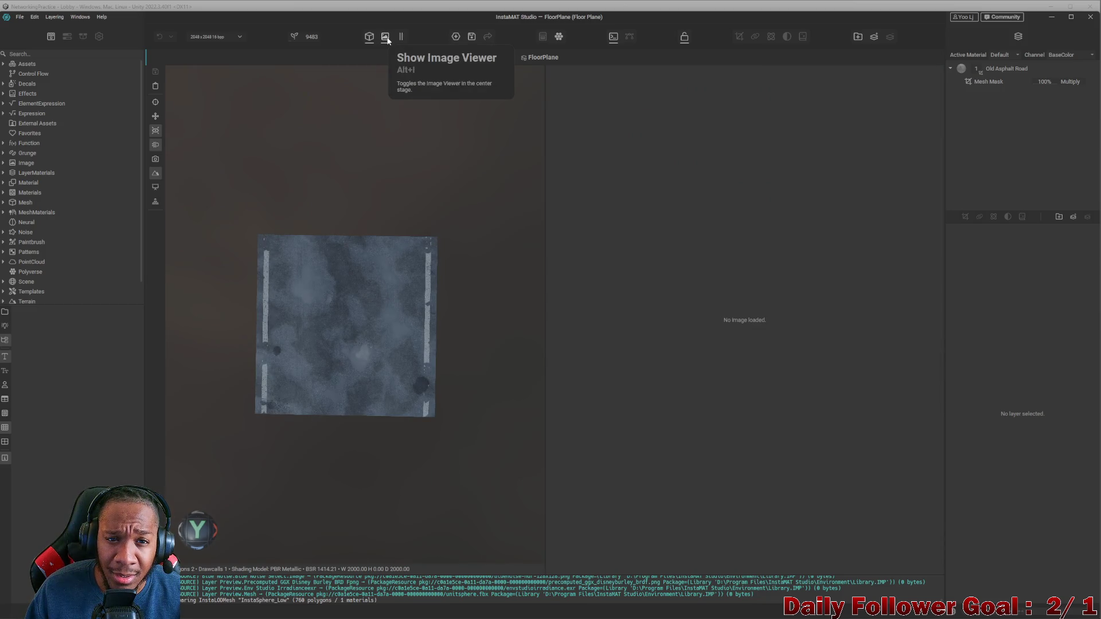
pyautogui.click(386, 38)
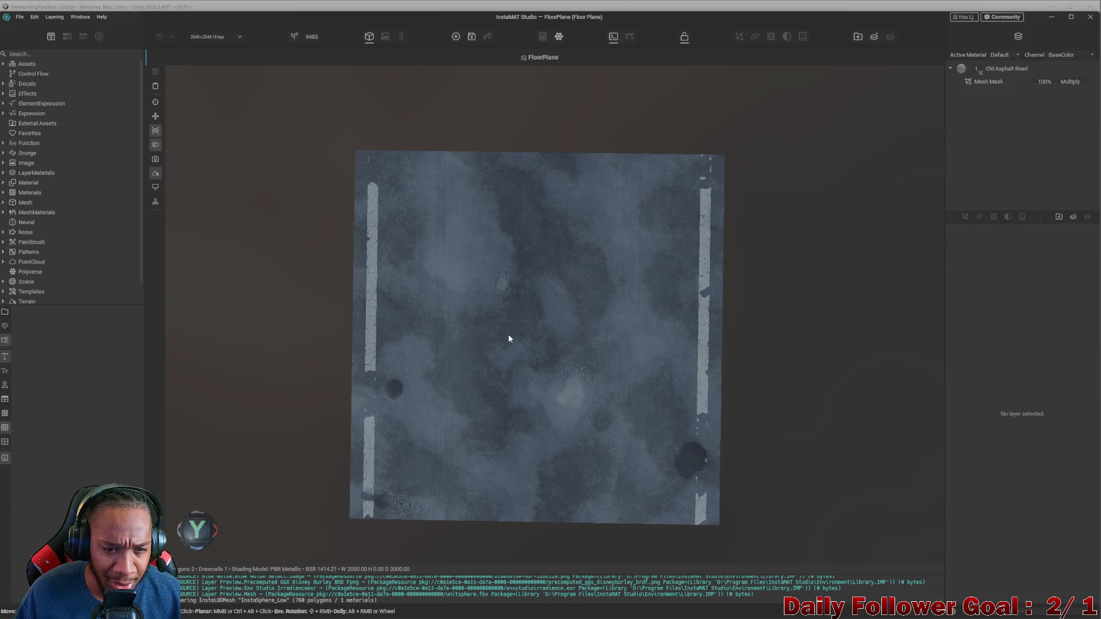
# - Orbit and zoom until the floor plane fills the view, then expand the library's Materials category
pyautogui.moveTo(560, 214)
pyautogui.mouseDown()
pyautogui.moveTo(539, 199)
pyautogui.moveTo(557, 195)
pyautogui.moveTo(526, 217)
pyautogui.moveTo(681, 212)
pyautogui.mouseUp()
pyautogui.moveTo(664, 175)
pyautogui.mouseDown()
pyautogui.moveTo(651, 216)
pyautogui.moveTo(582, 172)
pyautogui.moveTo(700, 194)
pyautogui.moveTo(680, 190)
pyautogui.mouseUp()
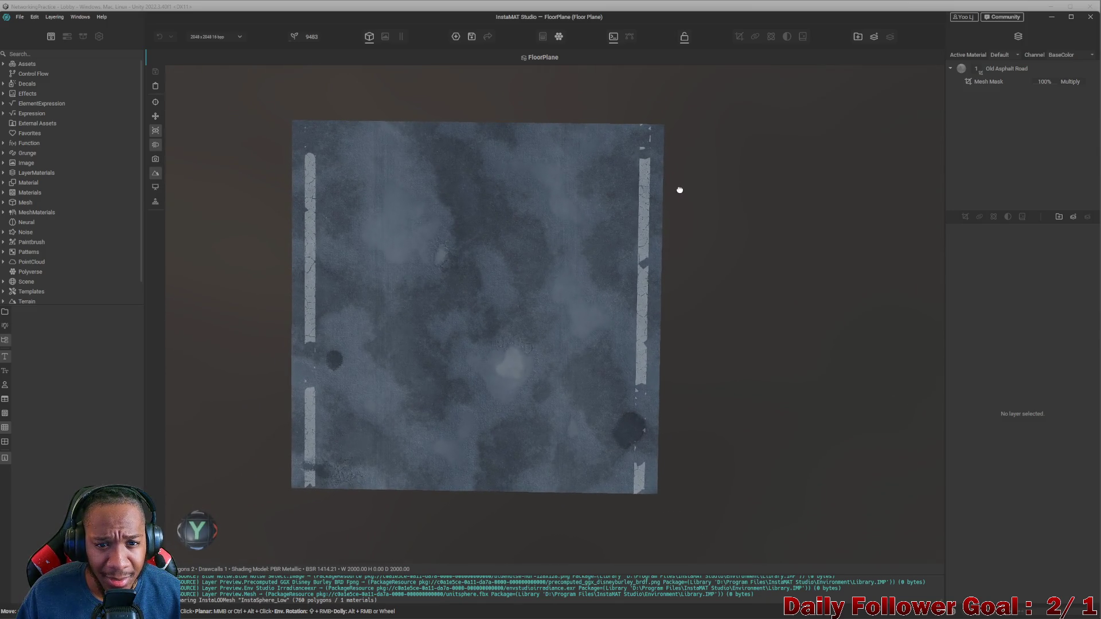
pyautogui.moveTo(602, 209); pyautogui.dragTo(627, 224)
pyautogui.scroll(3, 627, 223)
pyautogui.moveTo(536, 368)
pyautogui.mouseDown()
pyautogui.moveTo(589, 345)
pyautogui.moveTo(732, 346)
pyautogui.moveTo(653, 327)
pyautogui.moveTo(648, 337)
pyautogui.moveTo(625, 319)
pyautogui.mouseUp()
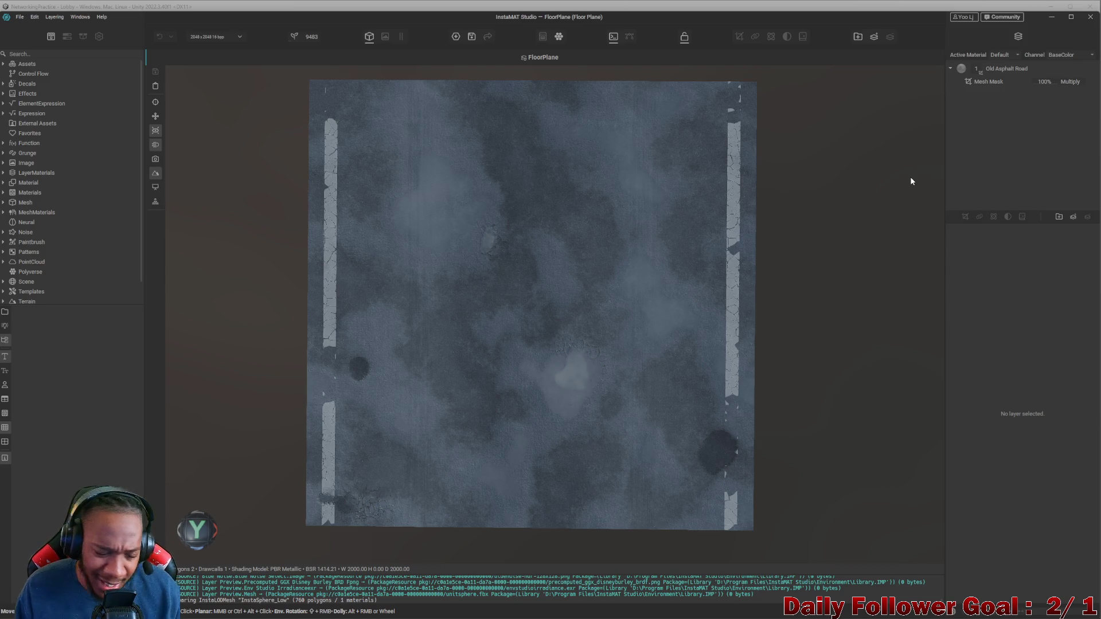
pyautogui.click(48, 53)
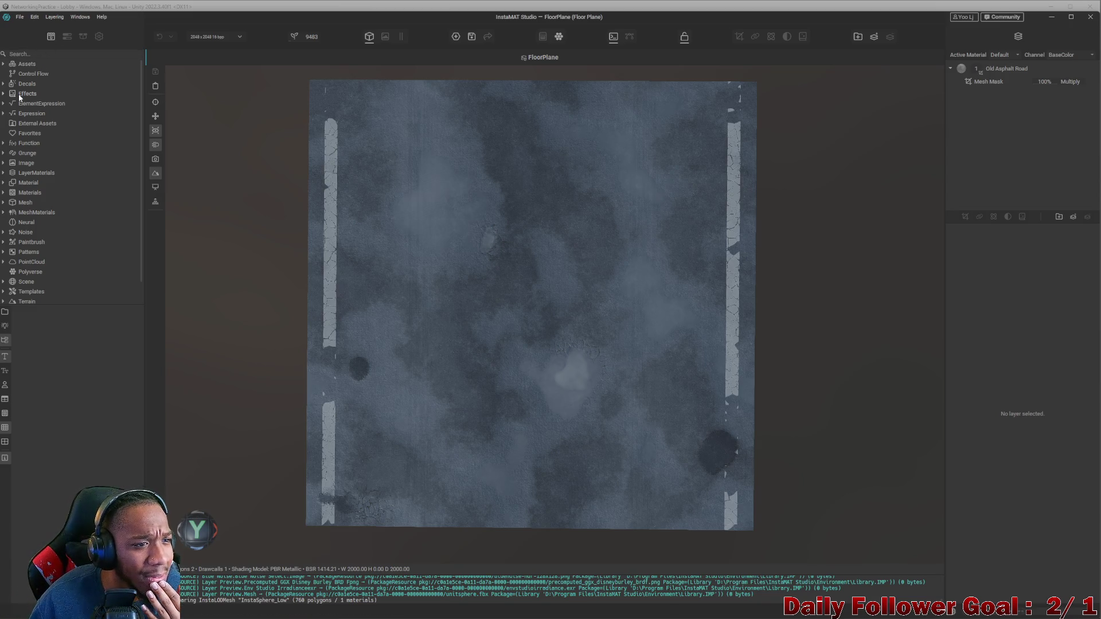
pyautogui.click(2, 192)
# - From Surface > Painted, try Glossy Paint Metallic Blue on the floor, then undo it
pyautogui.scroll(-4, 55, 200)
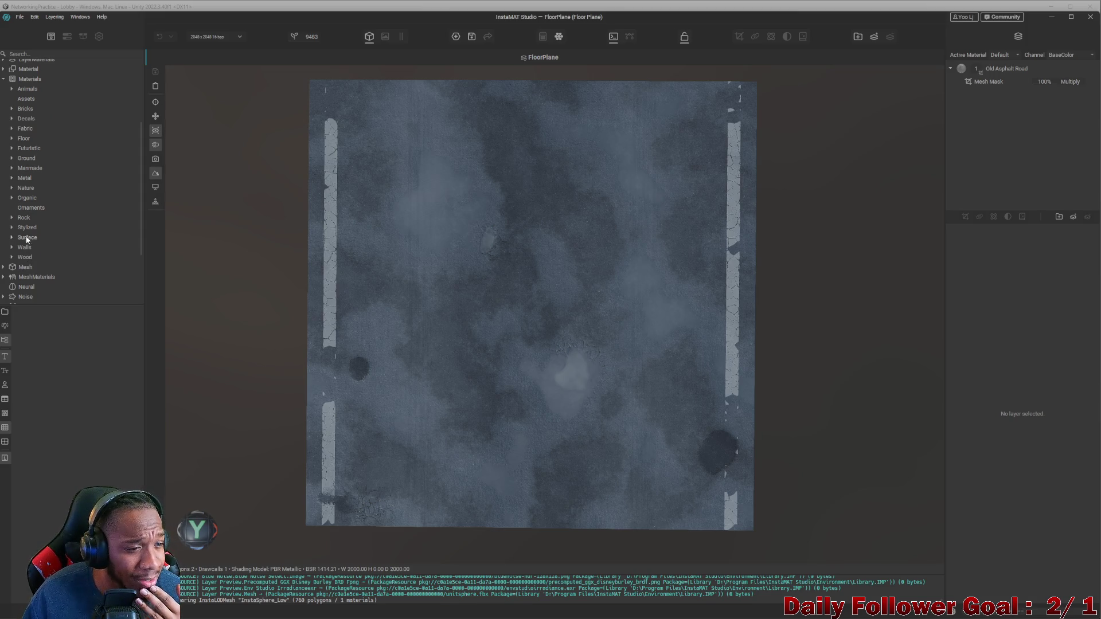
pyautogui.click(12, 237)
pyautogui.click(35, 248)
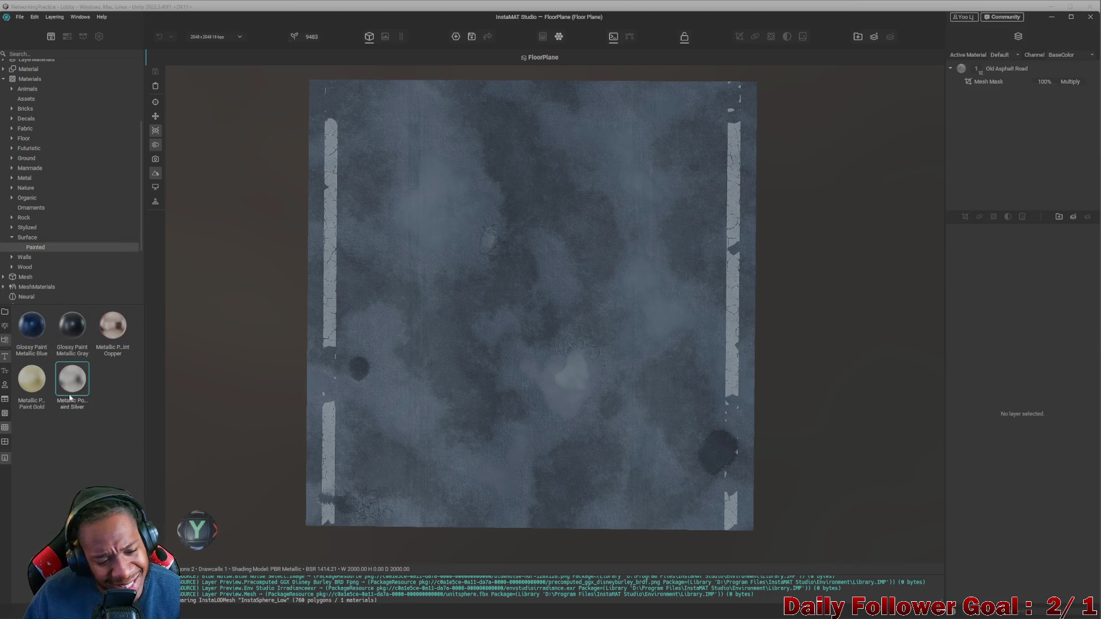
pyautogui.moveTo(31, 325)
pyautogui.mouseDown()
pyautogui.moveTo(459, 290)
pyautogui.moveTo(629, 319)
pyautogui.moveTo(621, 248)
pyautogui.moveTo(539, 245)
pyautogui.moveTo(522, 167)
pyautogui.moveTo(546, 224)
pyautogui.moveTo(529, 278)
pyautogui.moveTo(564, 293)
pyautogui.moveTo(568, 322)
pyautogui.moveTo(530, 302)
pyautogui.moveTo(605, 336)
pyautogui.moveTo(590, 322)
pyautogui.moveTo(674, 349)
pyautogui.mouseUp()
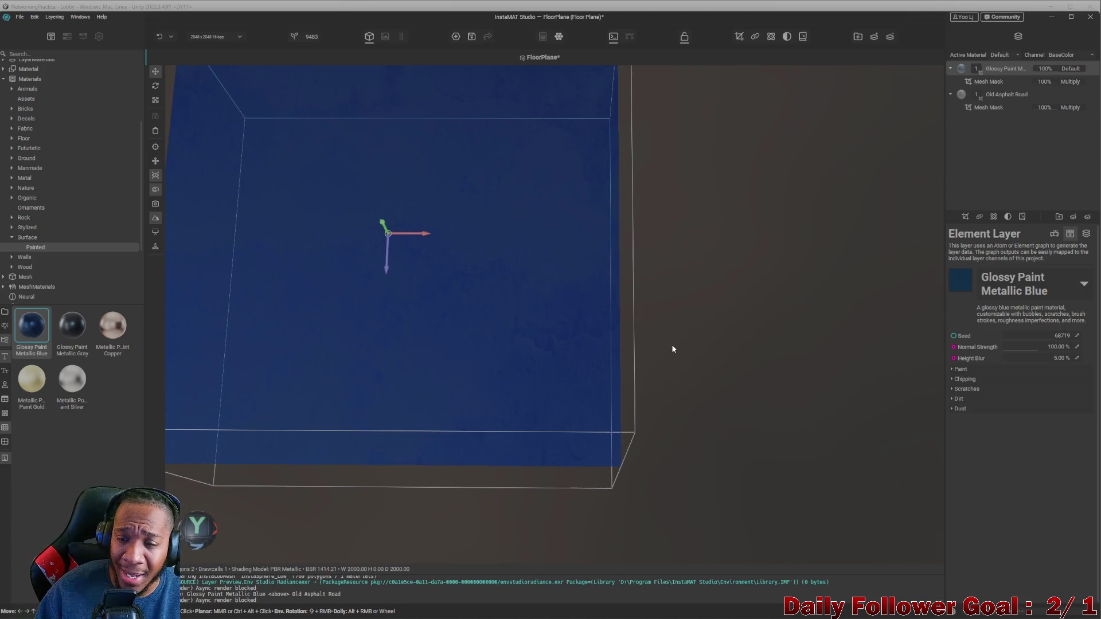
pyautogui.press('f')
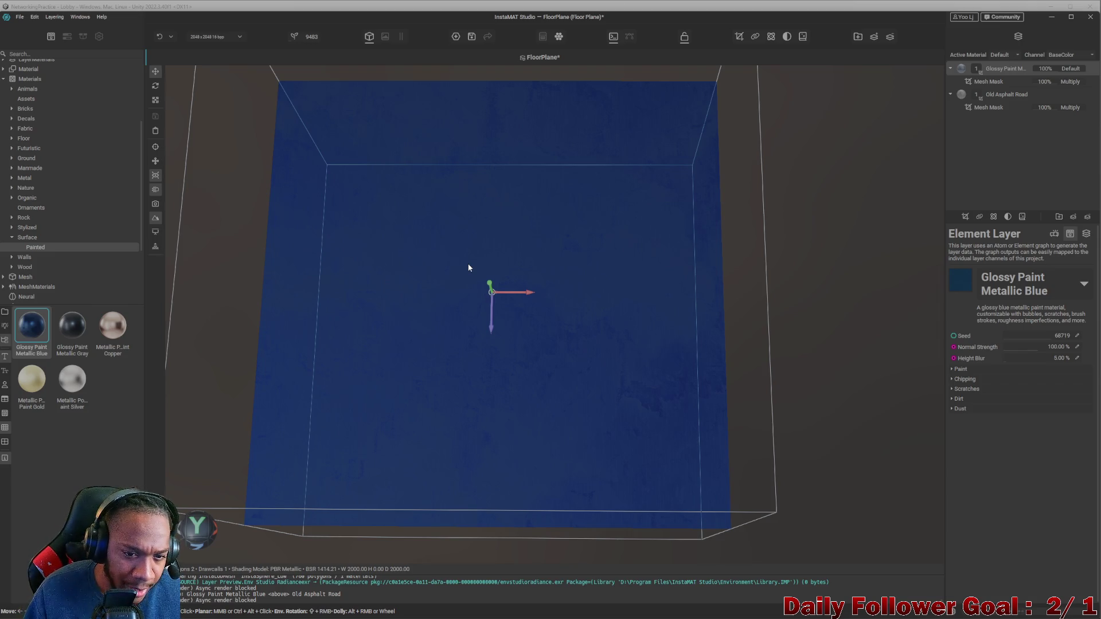
pyautogui.hotkey('ctrl', 'z')
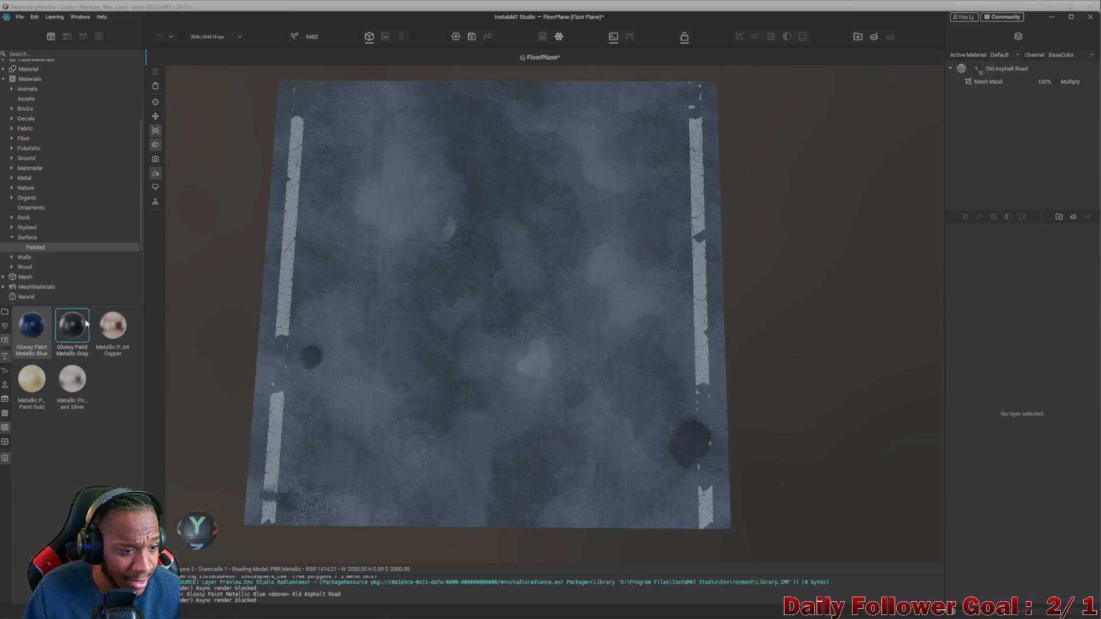
# - Expand Walls > Painted and apply Glossy Paint Worn Yellow to the floor
pyautogui.click(12, 258)
pyautogui.scroll(-3, 34, 268)
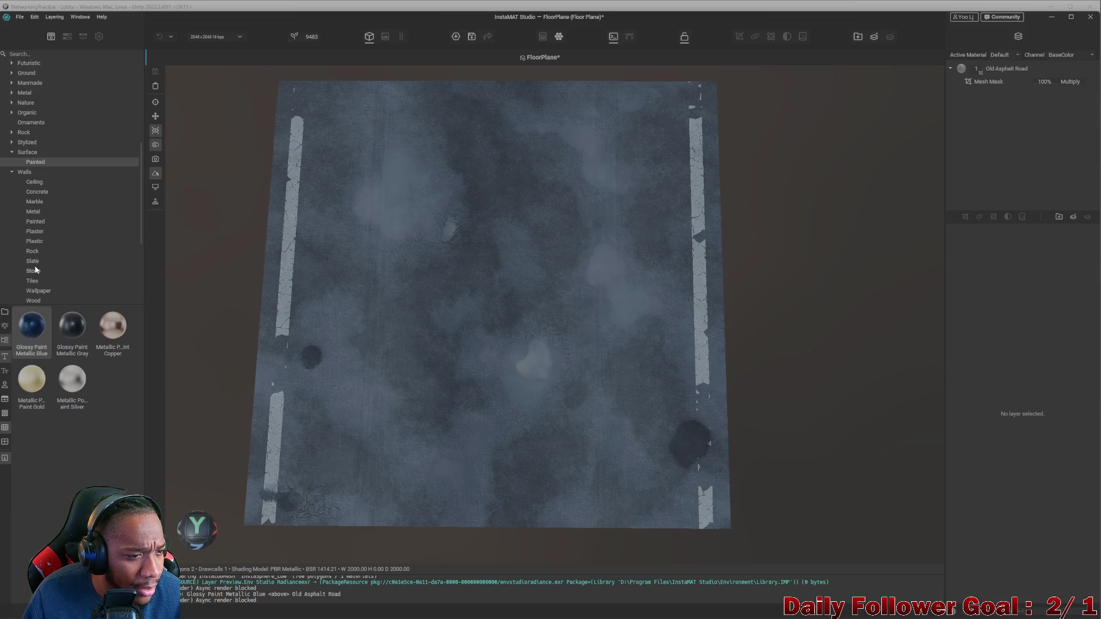
pyautogui.click(37, 224)
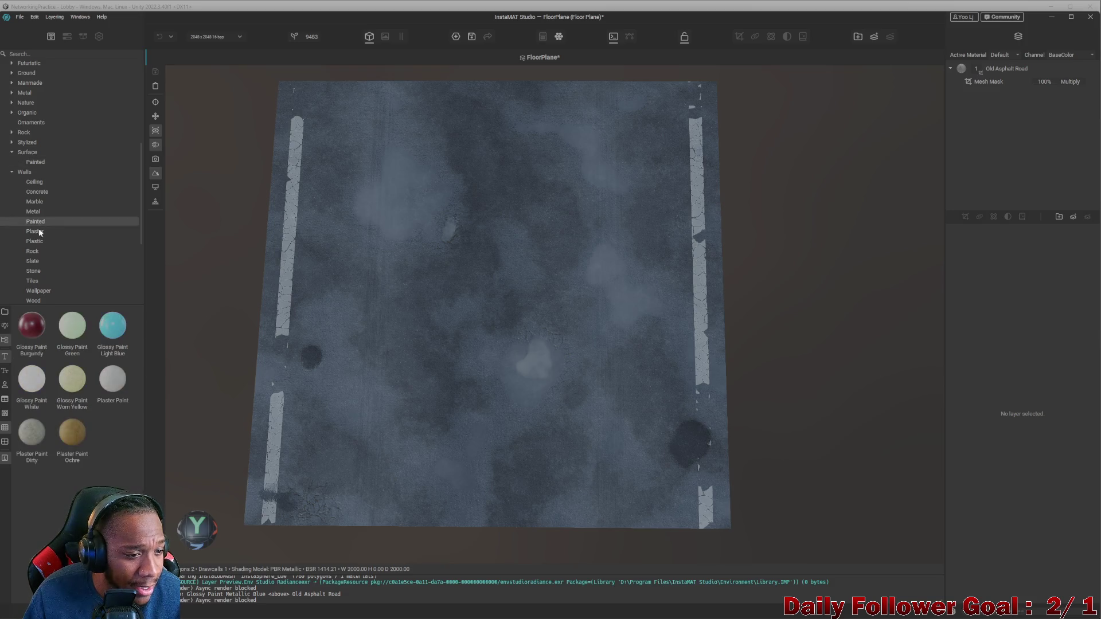
pyautogui.moveTo(69, 395)
pyautogui.mouseDown()
pyautogui.moveTo(128, 381)
pyautogui.moveTo(379, 389)
pyautogui.mouseUp()
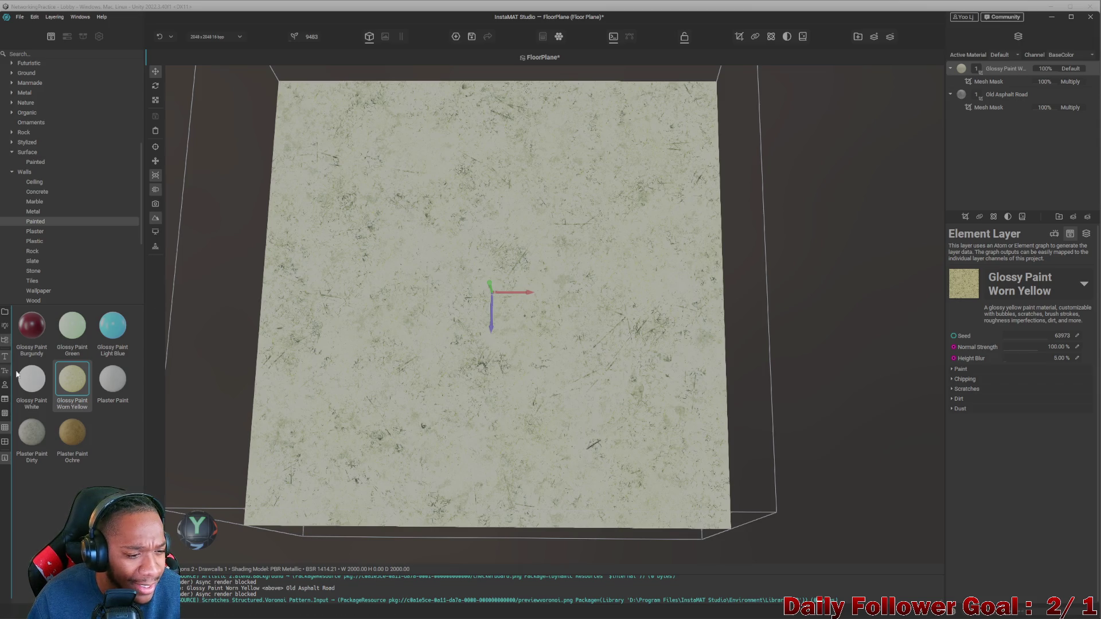
# - Try Plaster Paint, Ochre and Dirty, undoing each, then add a Plaster Paint layer over the asphalt
pyautogui.moveTo(113, 381)
pyautogui.mouseDown()
pyautogui.moveTo(220, 372)
pyautogui.moveTo(353, 407)
pyautogui.mouseUp()
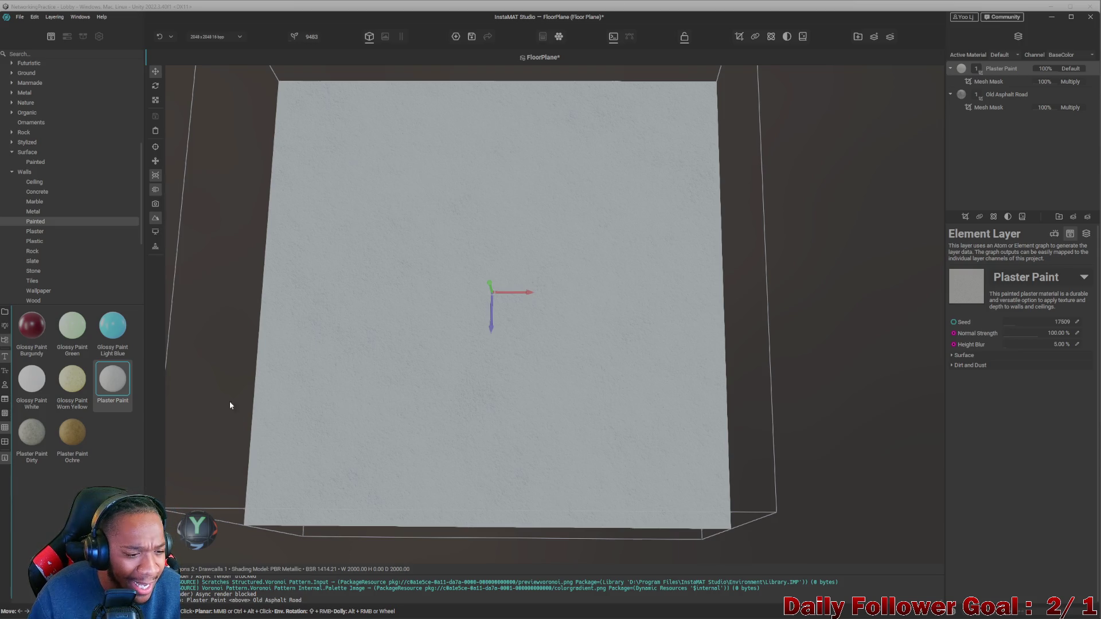
pyautogui.hotkey('ctrl', 'z')
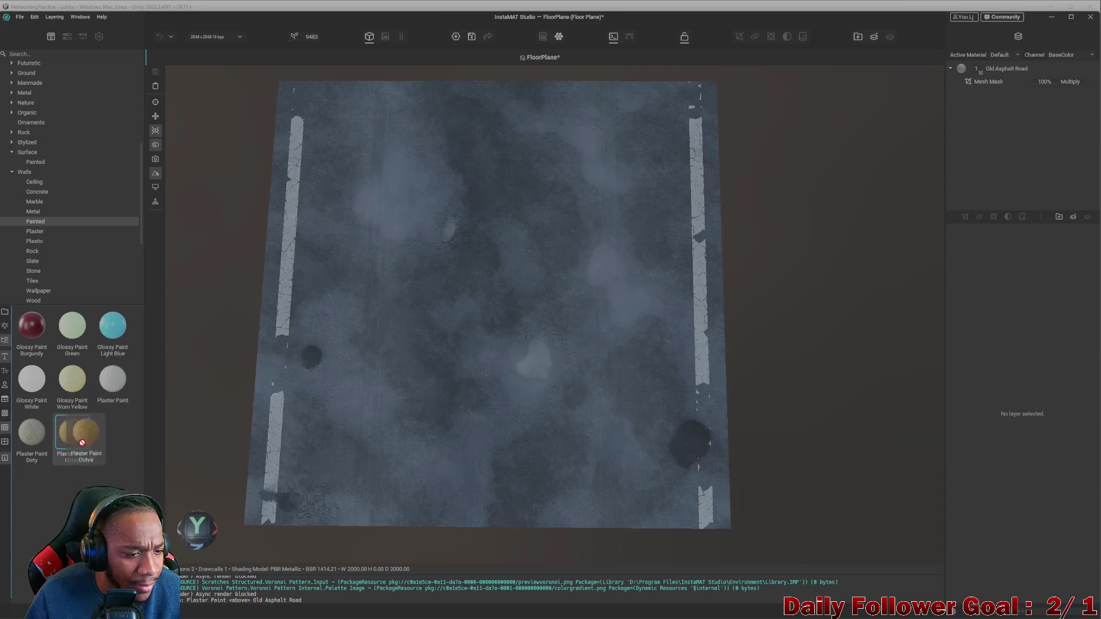
pyautogui.moveTo(68, 439); pyautogui.dragTo(367, 390)
pyautogui.hotkey('ctrl', 'z')
pyautogui.moveTo(29, 433)
pyautogui.mouseDown()
pyautogui.moveTo(634, 356)
pyautogui.moveTo(534, 377)
pyautogui.mouseUp()
pyautogui.hotkey('ctrl', 'z')
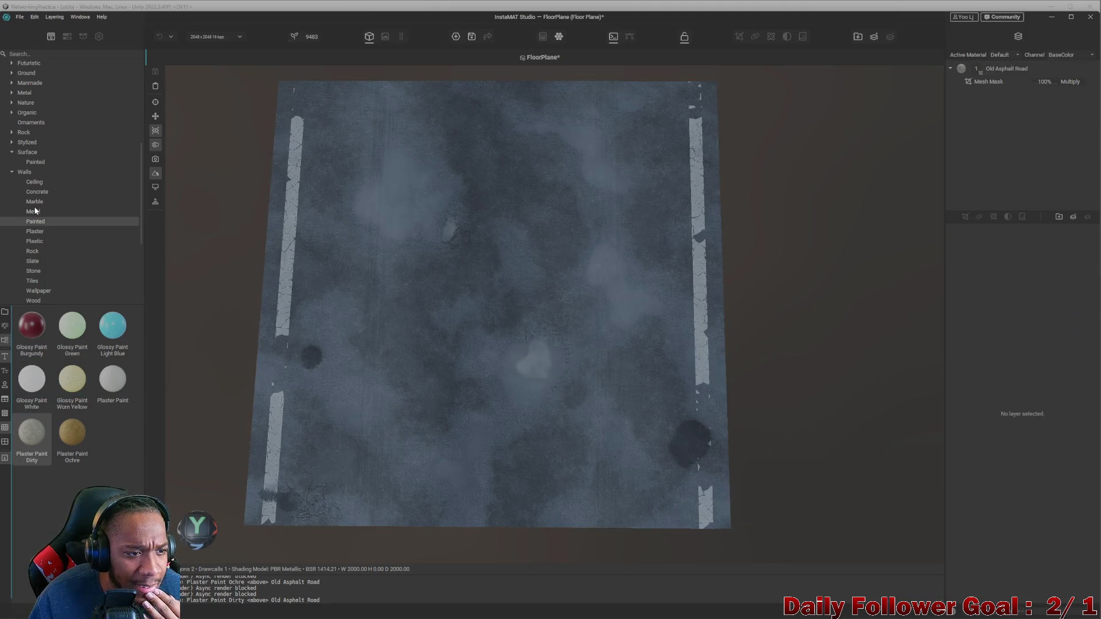
pyautogui.scroll(-1, 37, 215)
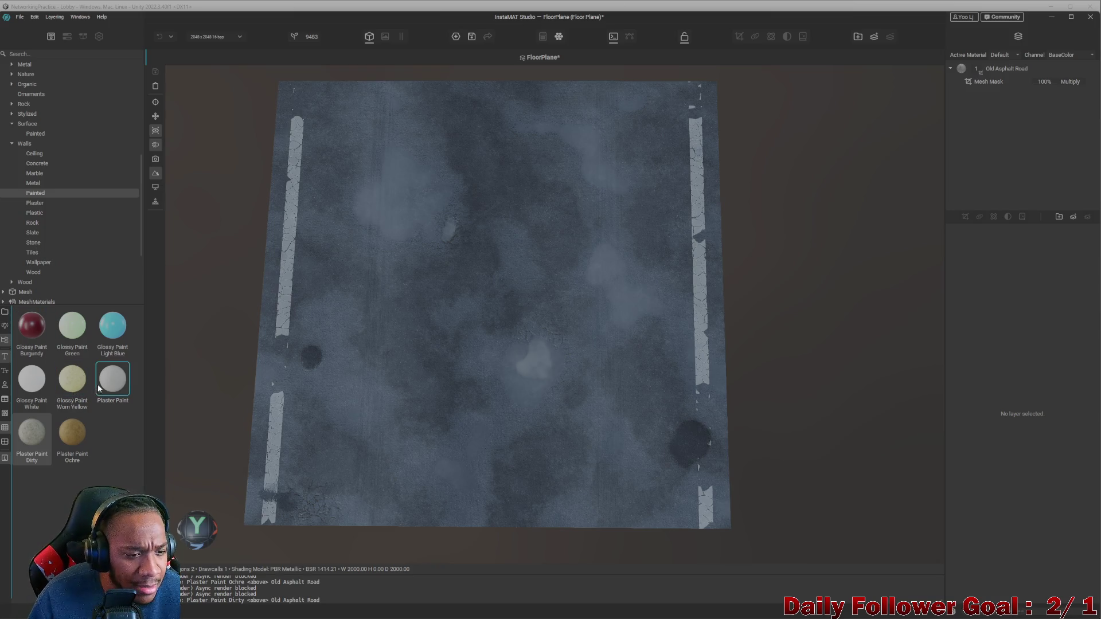
pyautogui.moveTo(104, 382); pyautogui.dragTo(543, 273)
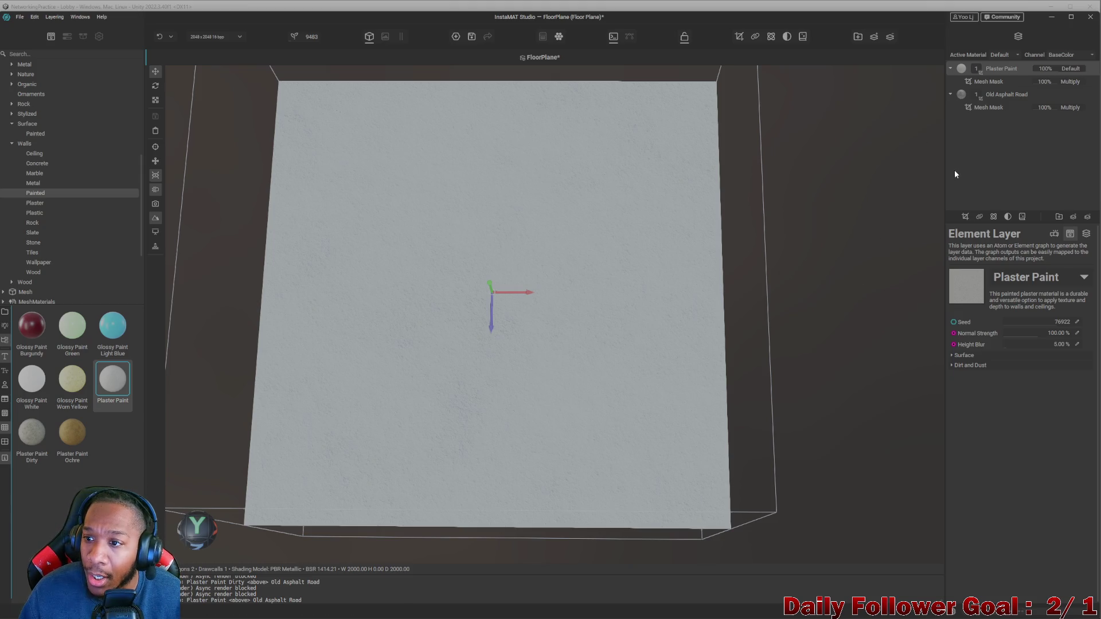
pyautogui.click(994, 79)
pyautogui.click(998, 69)
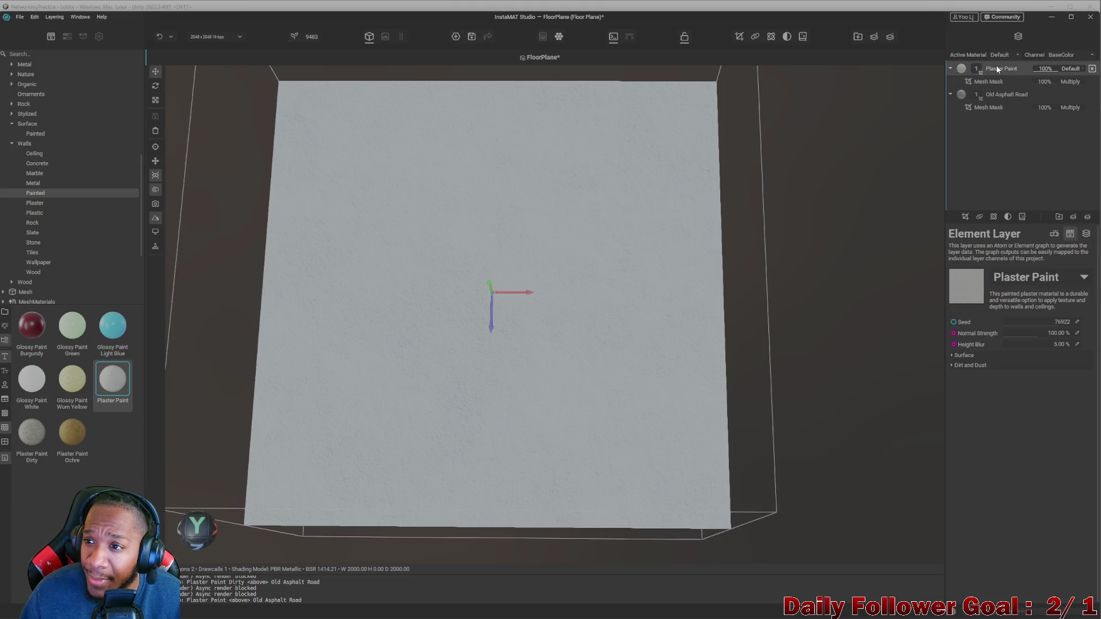
pyautogui.rightClick(997, 70)
pyautogui.click(950, 126)
pyautogui.click(974, 82)
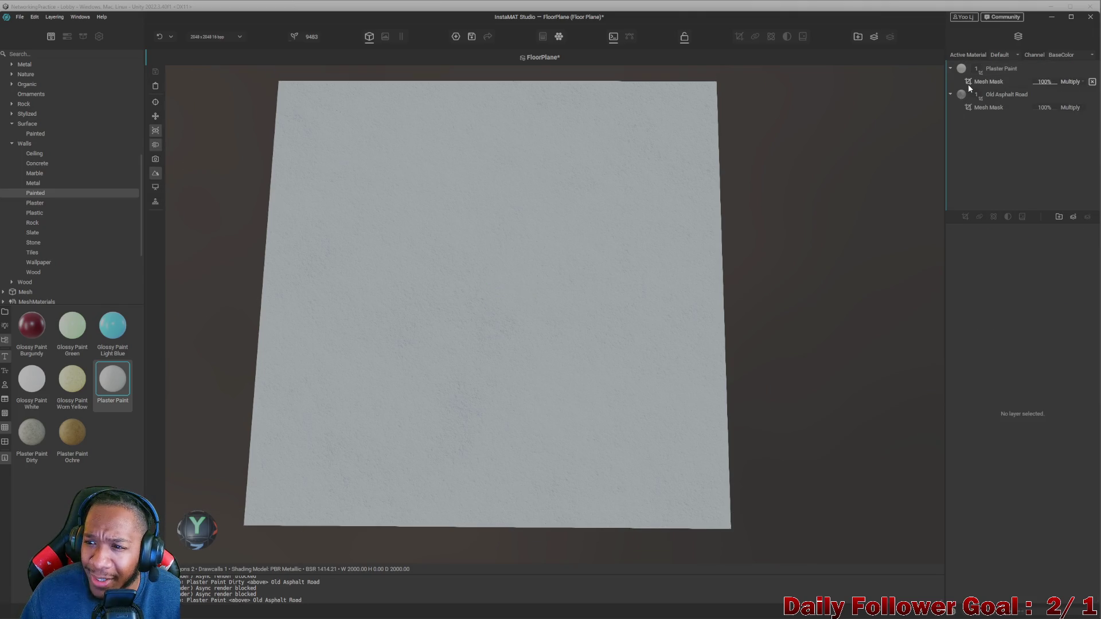
pyautogui.click(995, 69)
pyautogui.rightClick(995, 65)
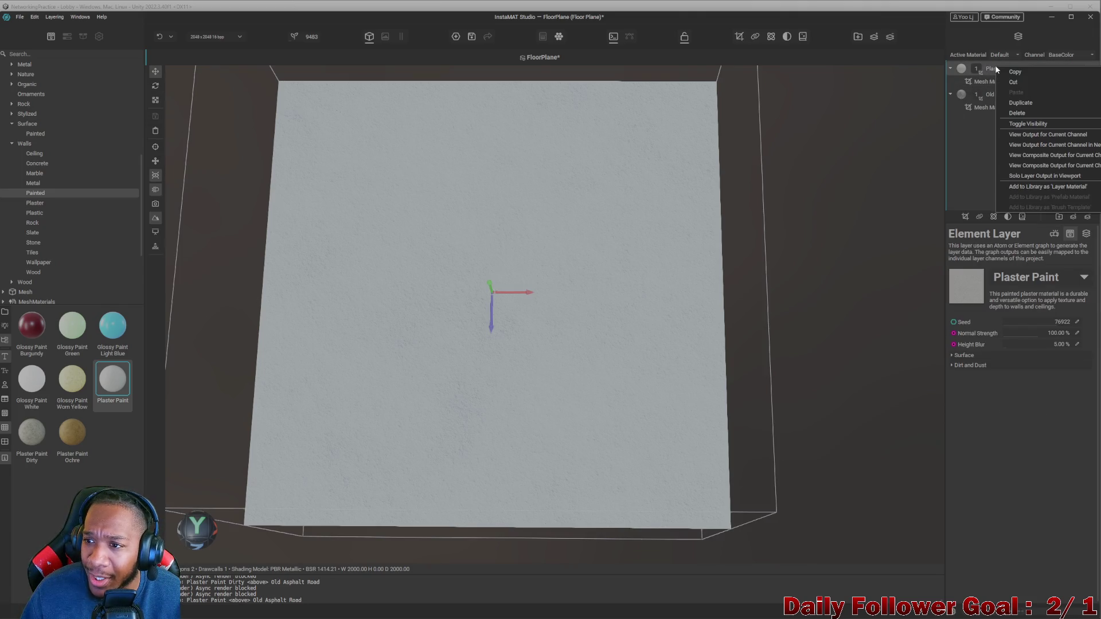
pyautogui.click(931, 185)
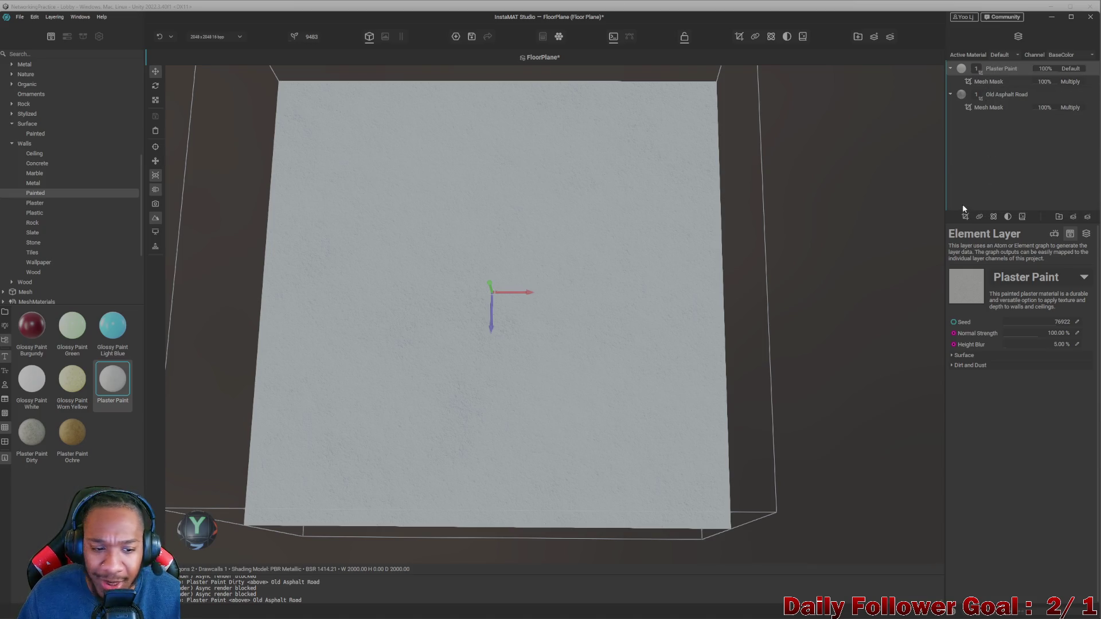
pyautogui.click(1001, 84)
pyautogui.click(989, 71)
pyautogui.click(988, 84)
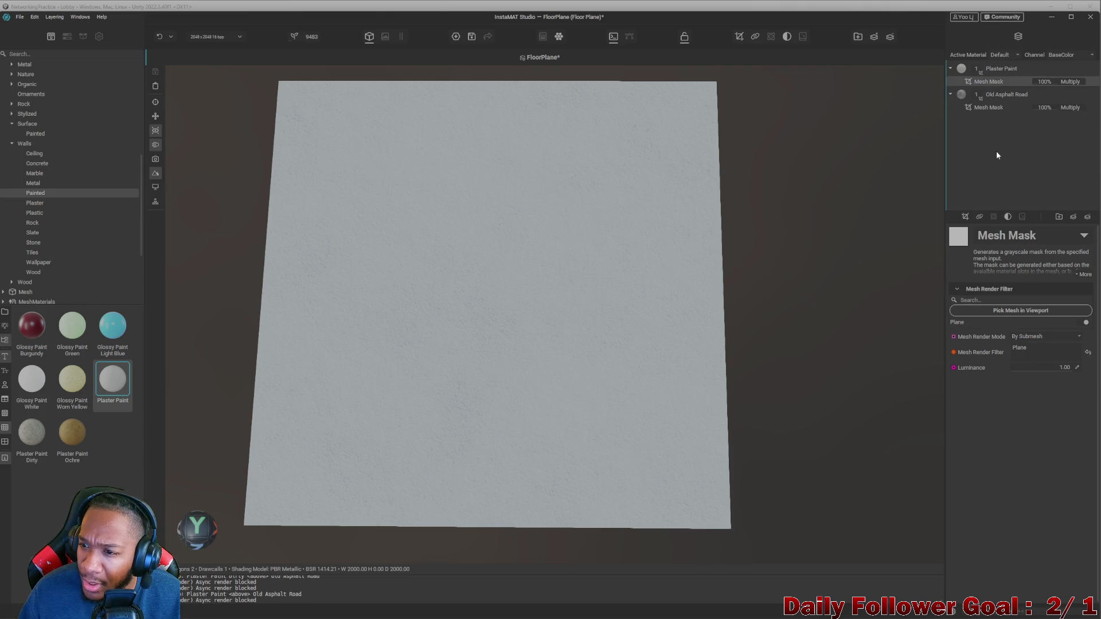
pyautogui.click(985, 67)
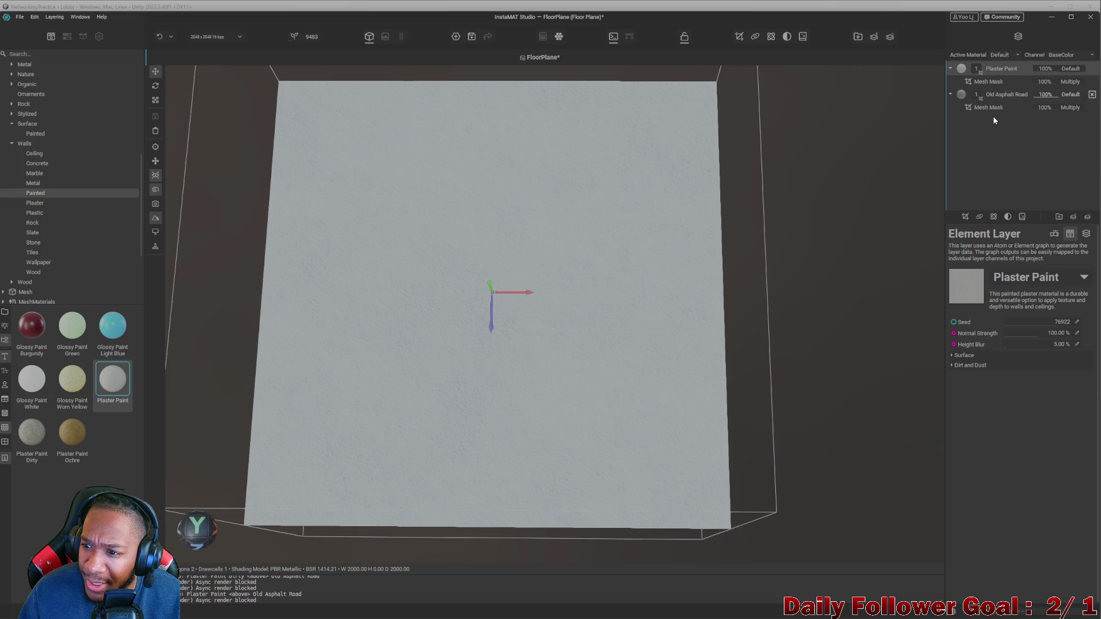
pyautogui.click(1008, 217)
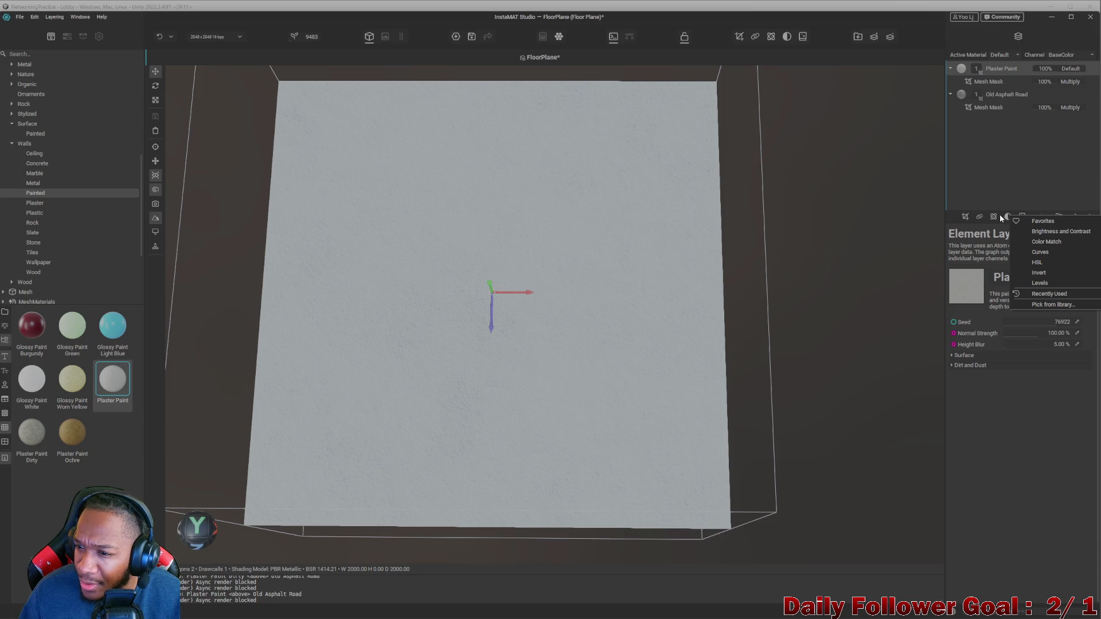
pyautogui.click(1006, 216)
pyautogui.click(1023, 217)
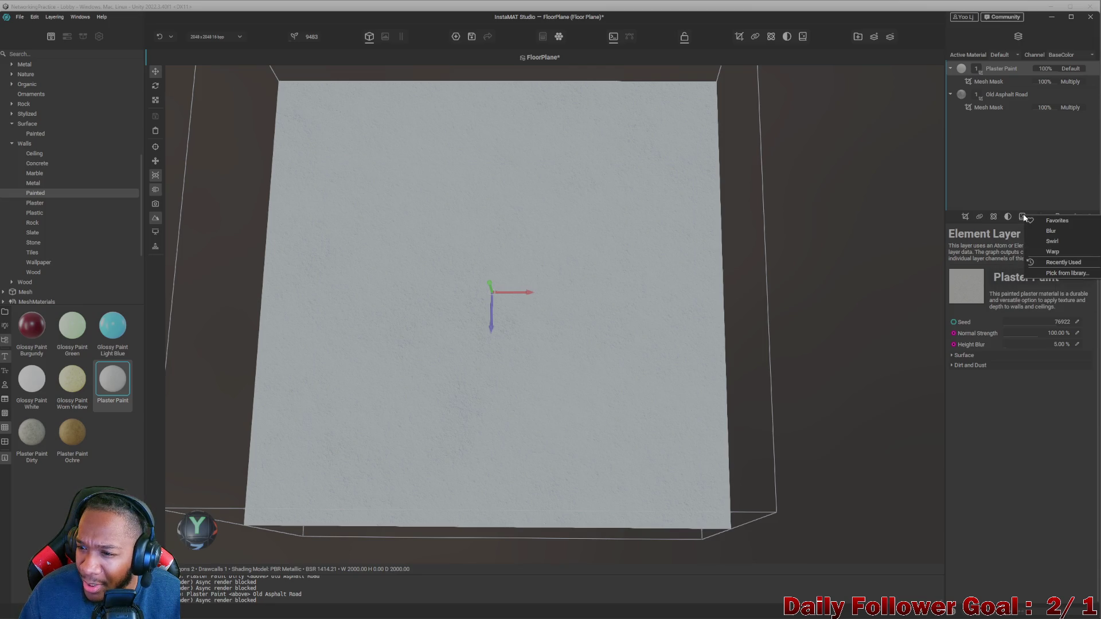
pyautogui.click(1004, 215)
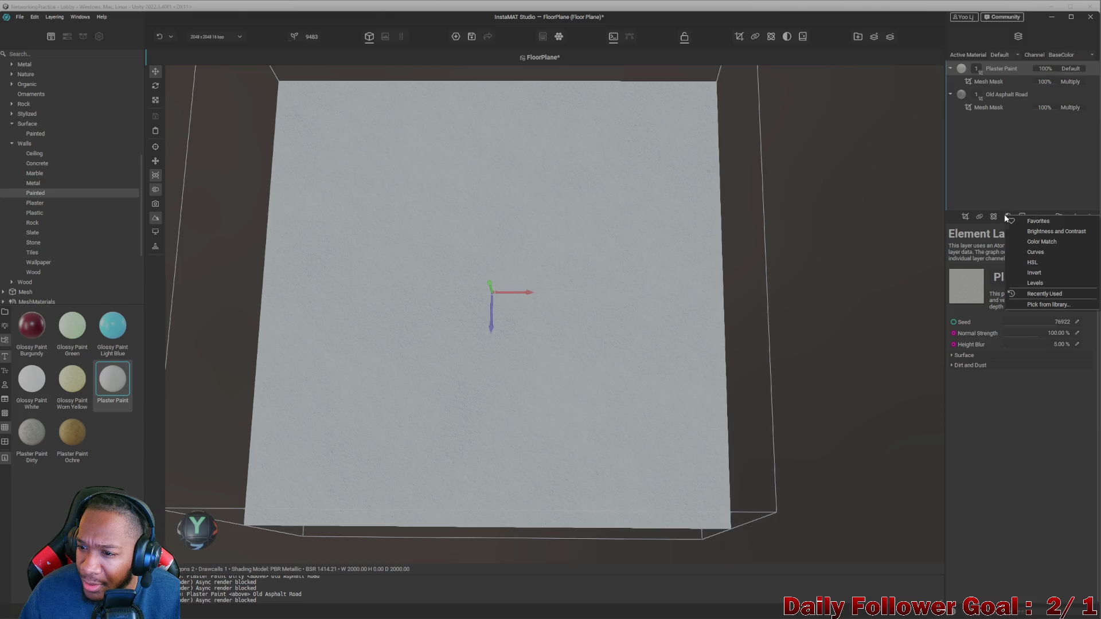
pyautogui.click(963, 217)
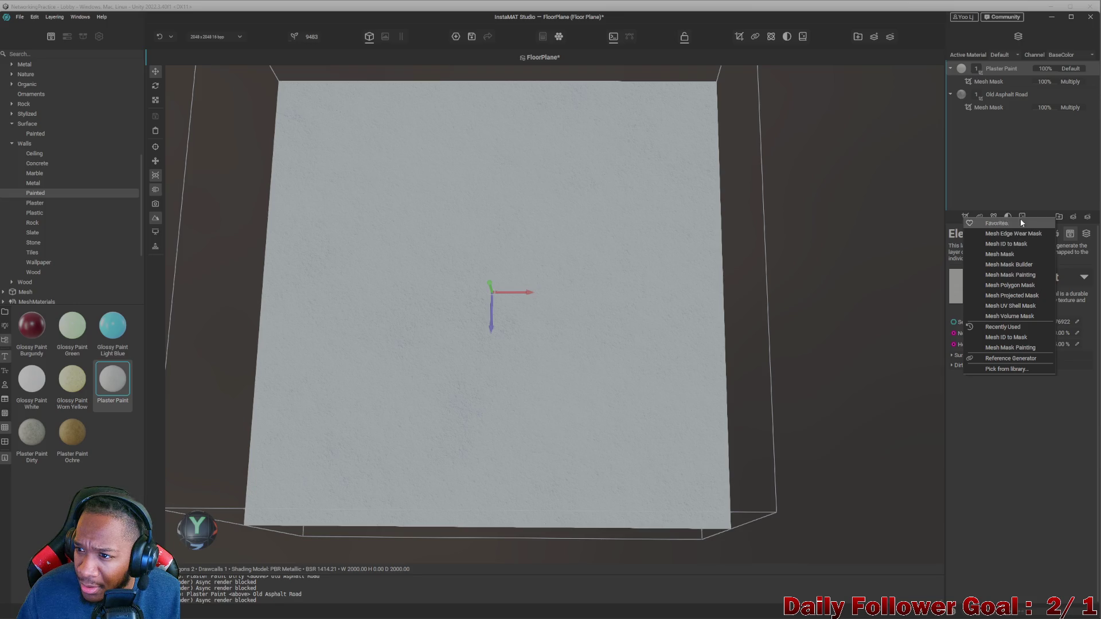
pyautogui.click(998, 83)
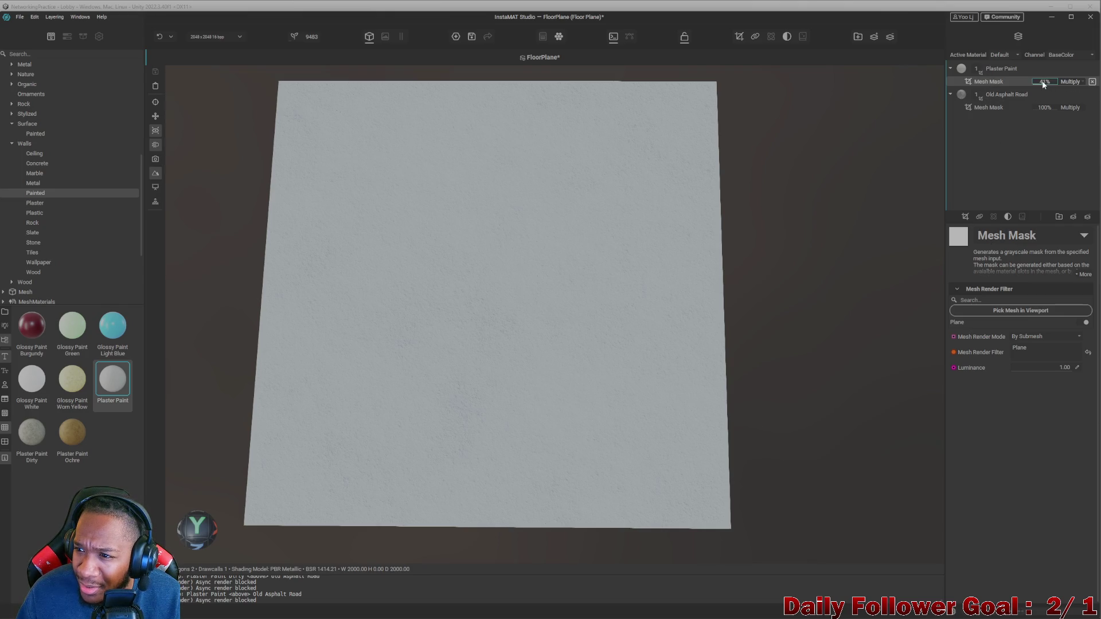
pyautogui.press('Escape')
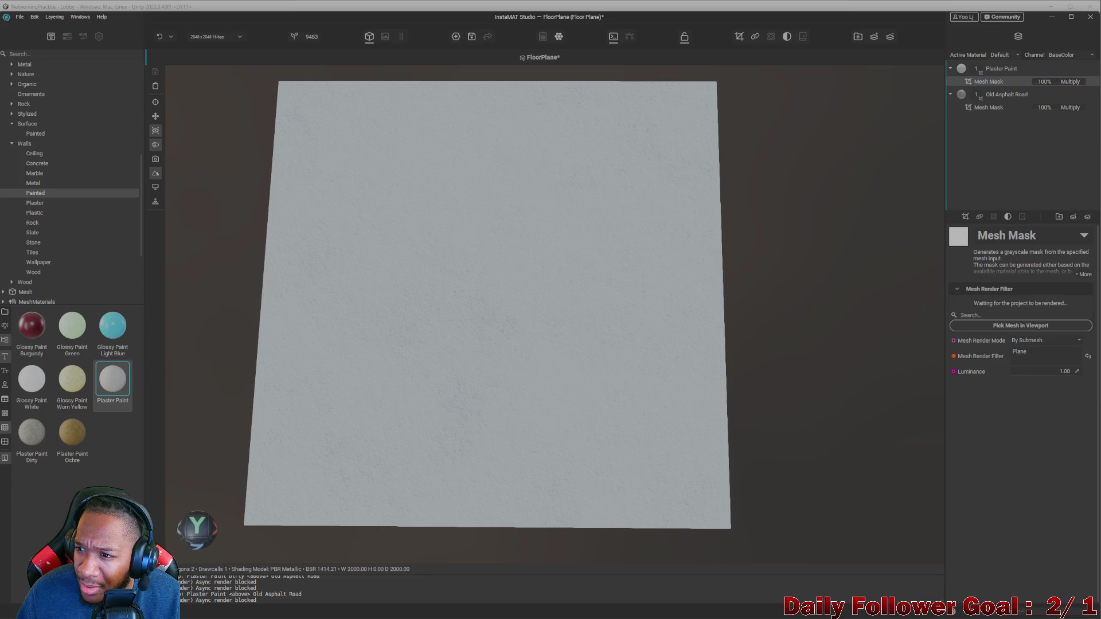
pyautogui.click(1005, 69)
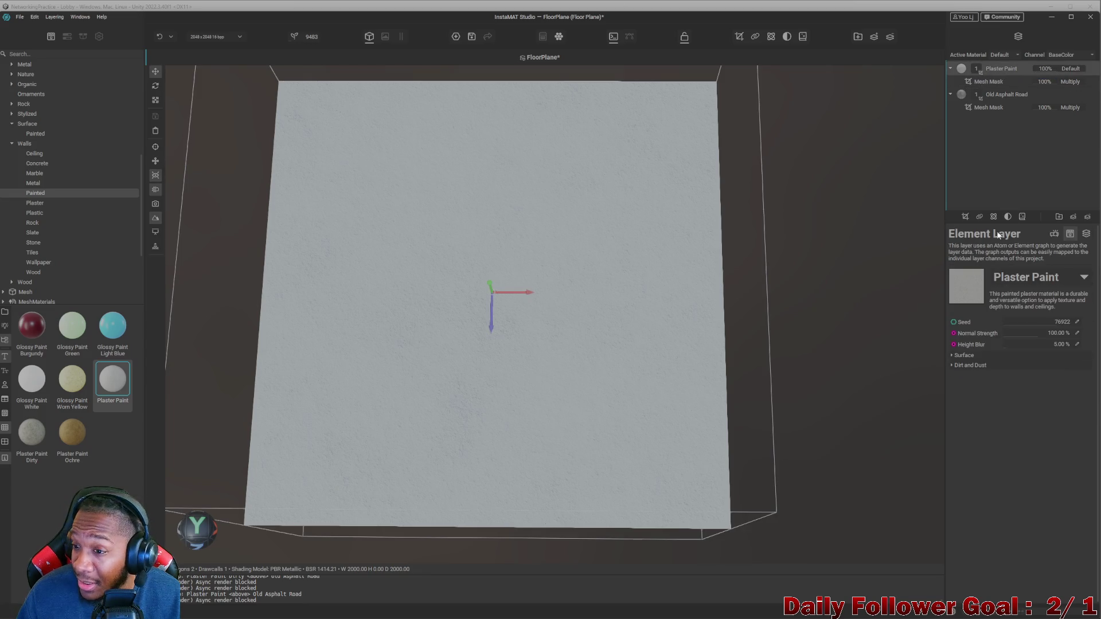
pyautogui.click(977, 218)
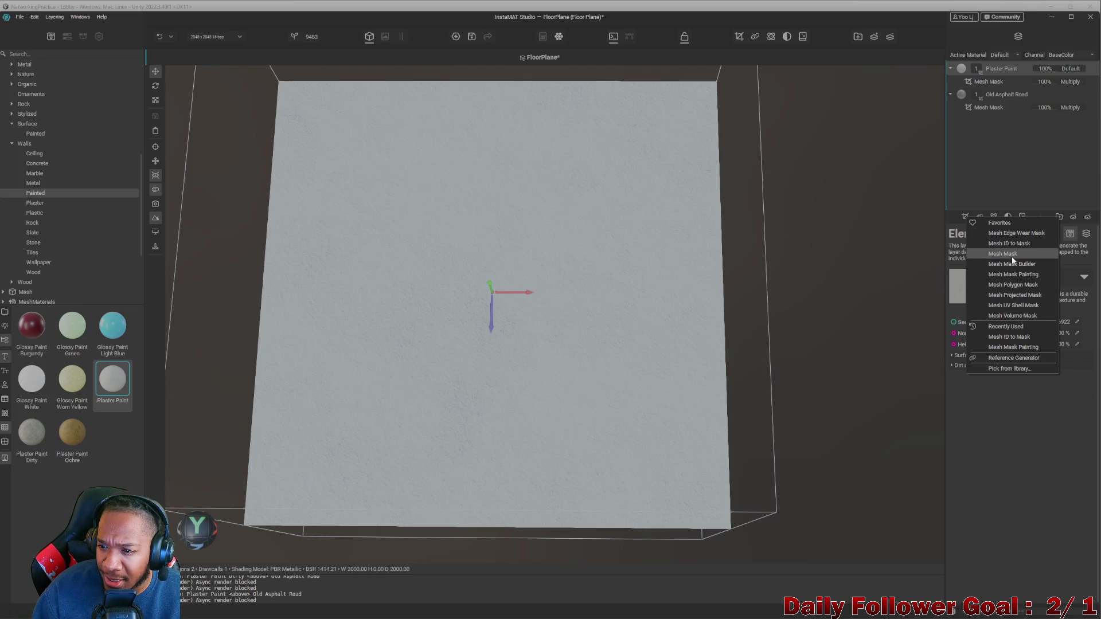
pyautogui.click(1012, 255)
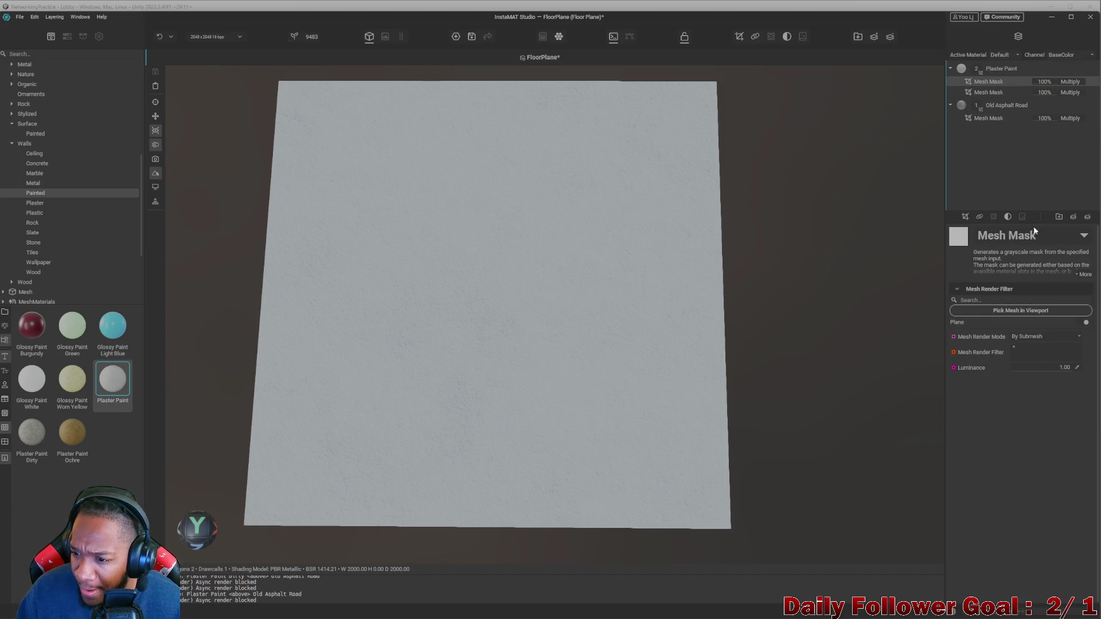
pyautogui.click(1026, 337)
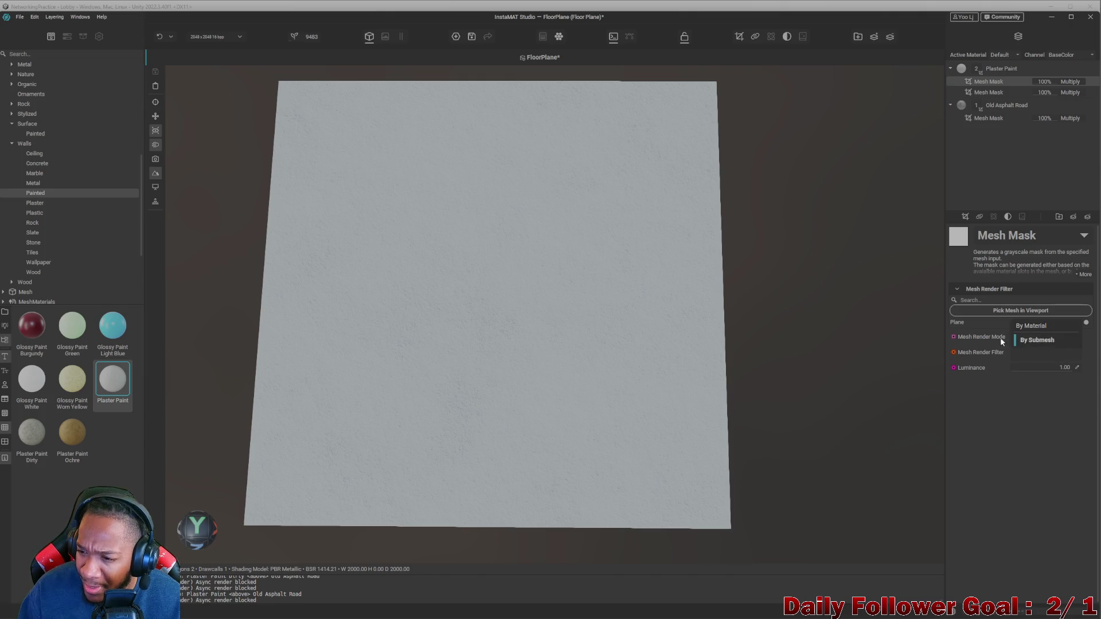
pyautogui.click(1006, 343)
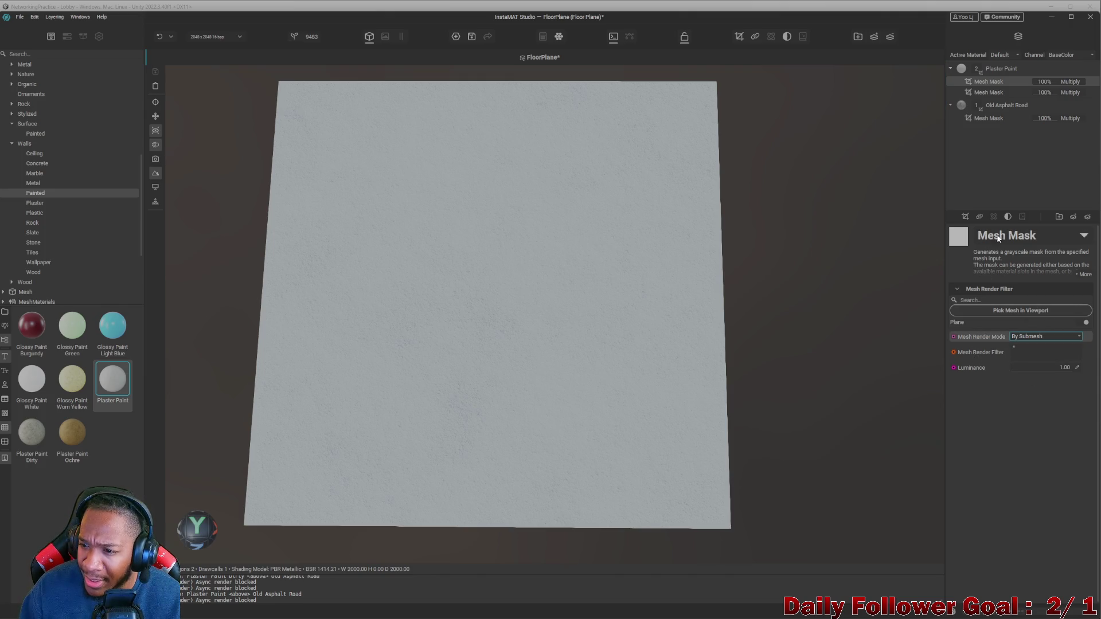
pyautogui.click(1010, 312)
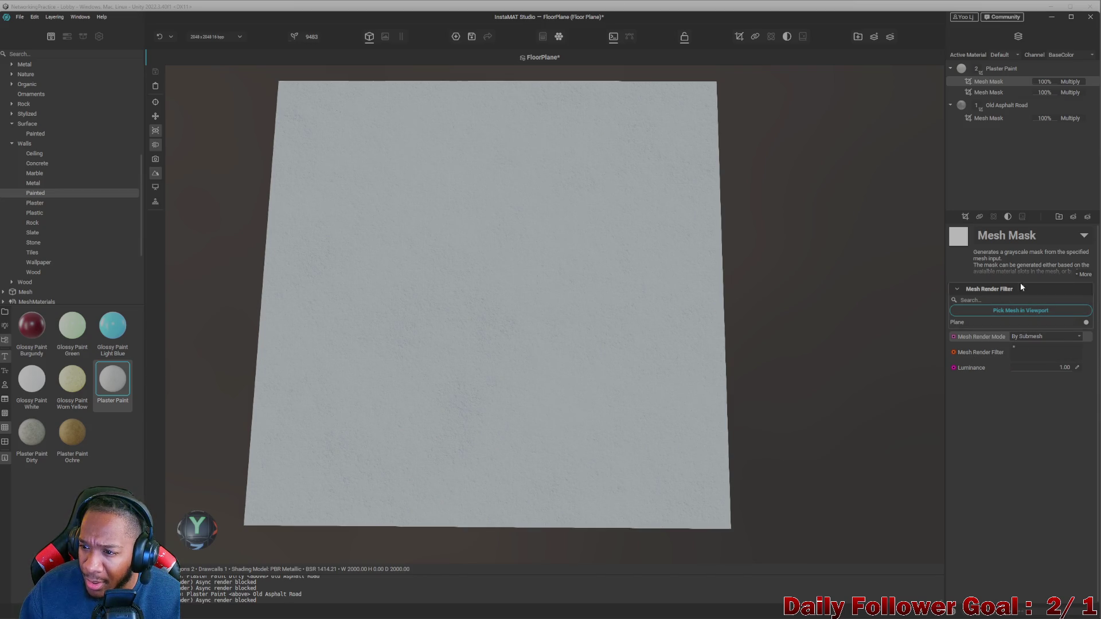
pyautogui.click(1008, 217)
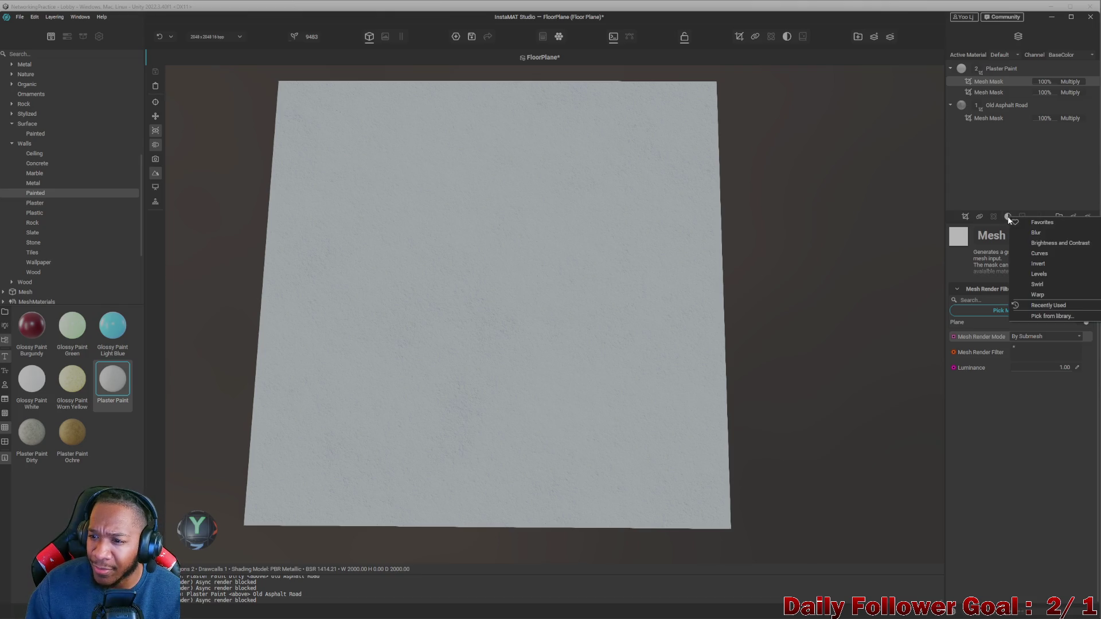
pyautogui.click(979, 217)
pyautogui.click(978, 218)
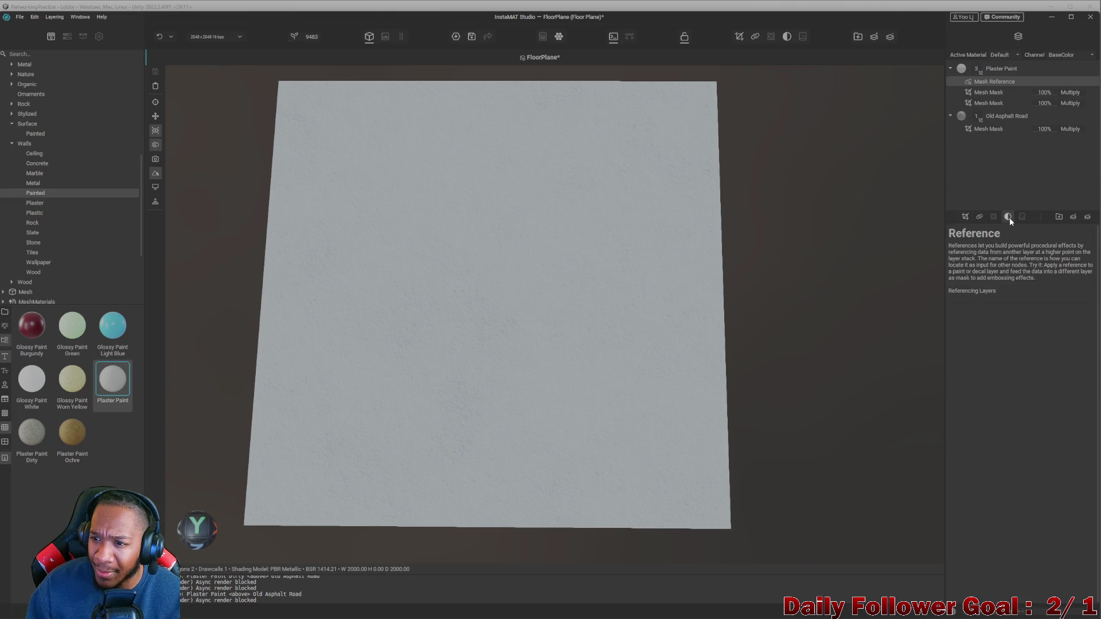
pyautogui.click(1008, 217)
pyautogui.click(974, 202)
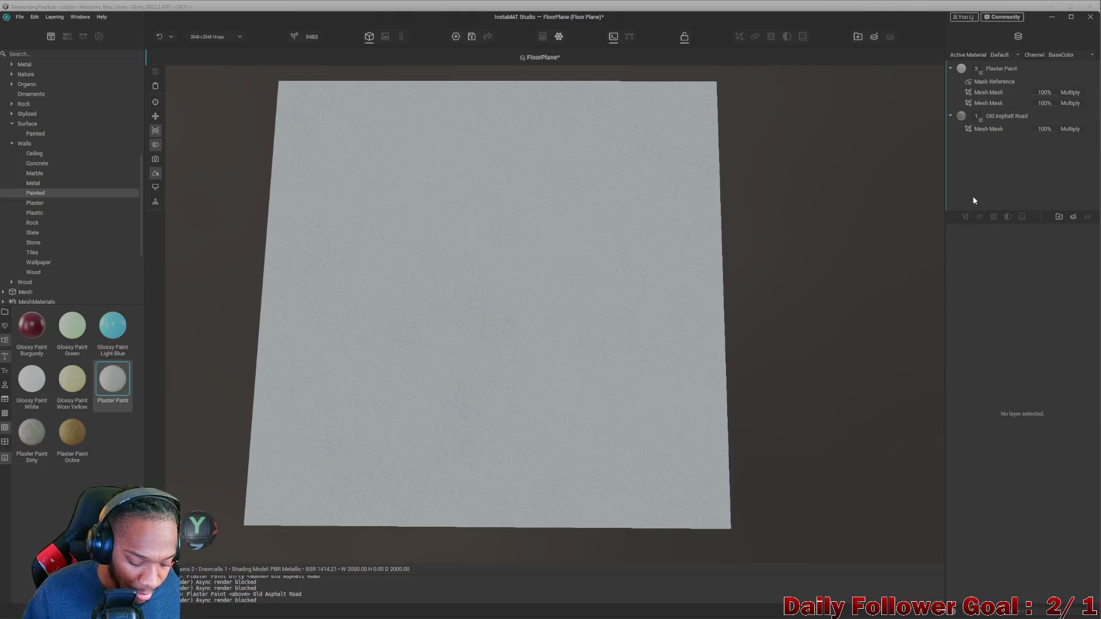
pyautogui.hotkey('ctrl', 'z')
pyautogui.hotkey('ctrl', 'z')
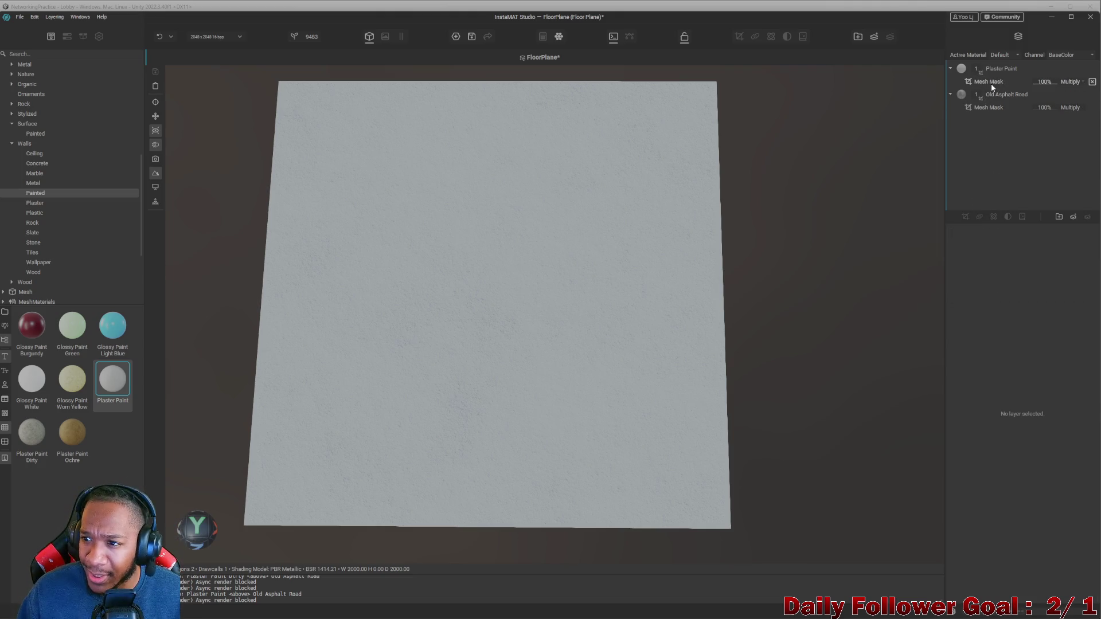
# - Lower the Plaster Paint mesh mask's luminance from 1.00 to 0.72
pyautogui.click(990, 84)
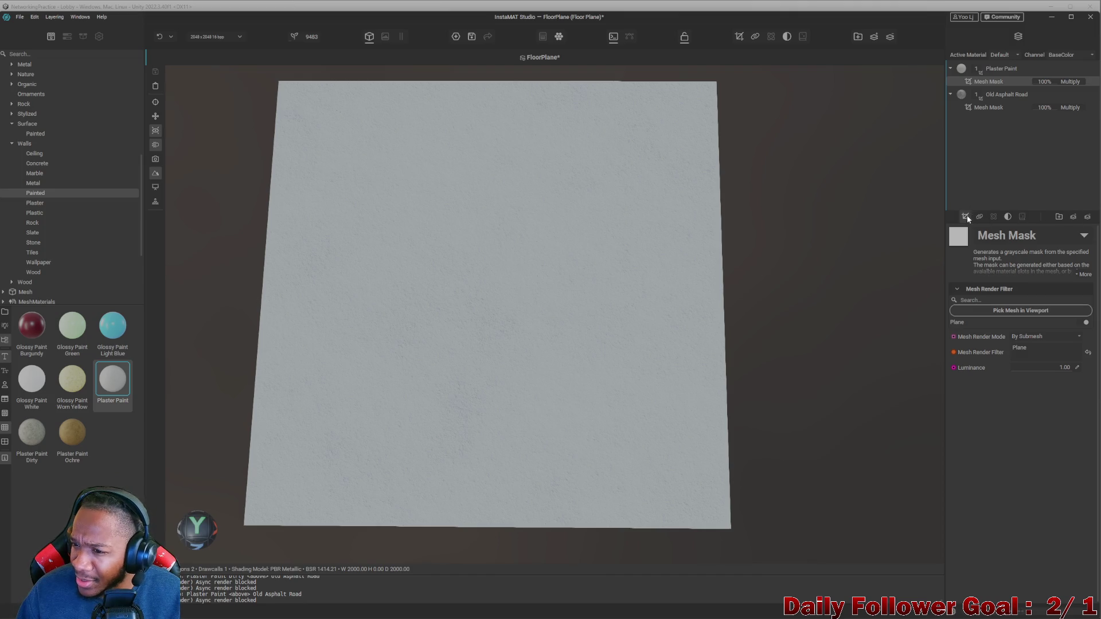
pyautogui.moveTo(1084, 237)
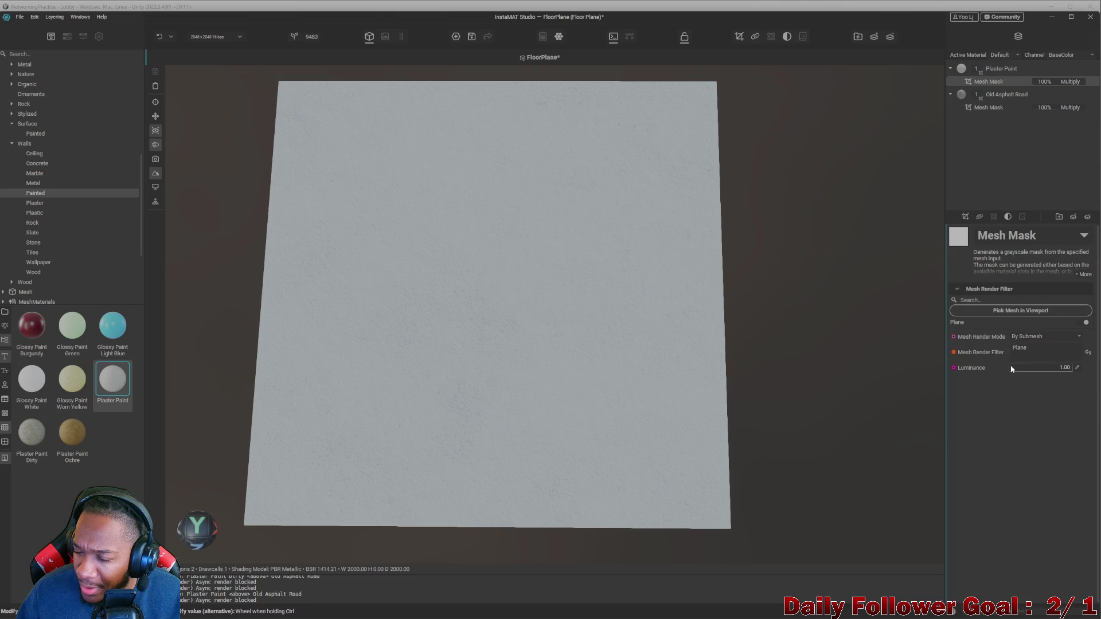
pyautogui.moveTo(1039, 372)
pyautogui.mouseDown()
pyautogui.moveTo(1003, 366)
pyautogui.moveTo(1057, 368)
pyautogui.mouseUp()
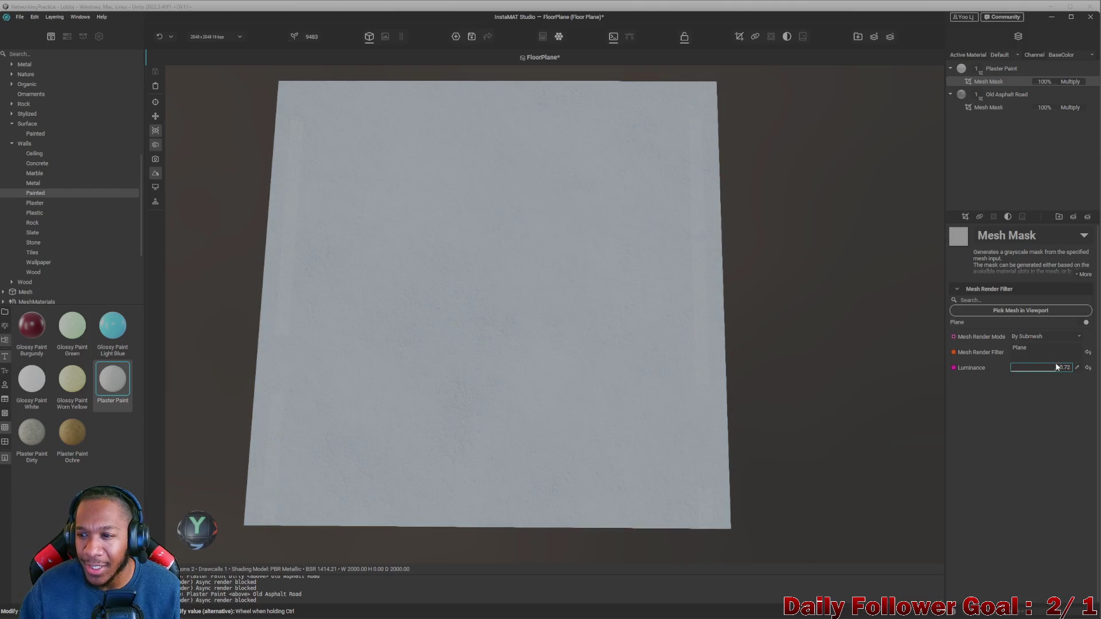
# - Add a Mesh Mask Painting mask to the Plaster Paint layer
pyautogui.click(988, 71)
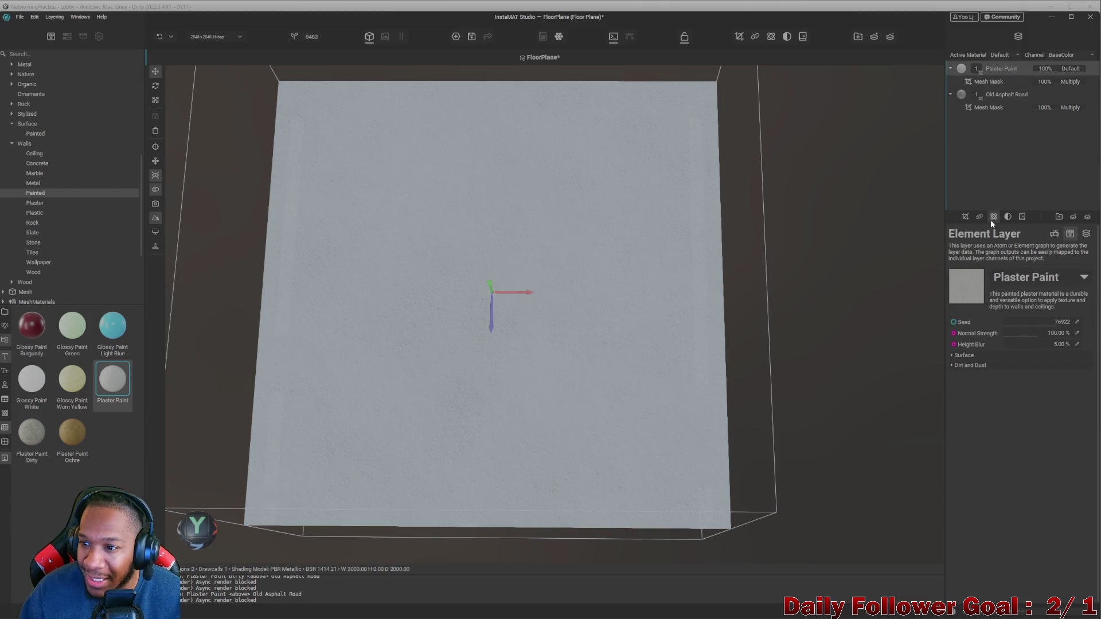
pyautogui.click(965, 218)
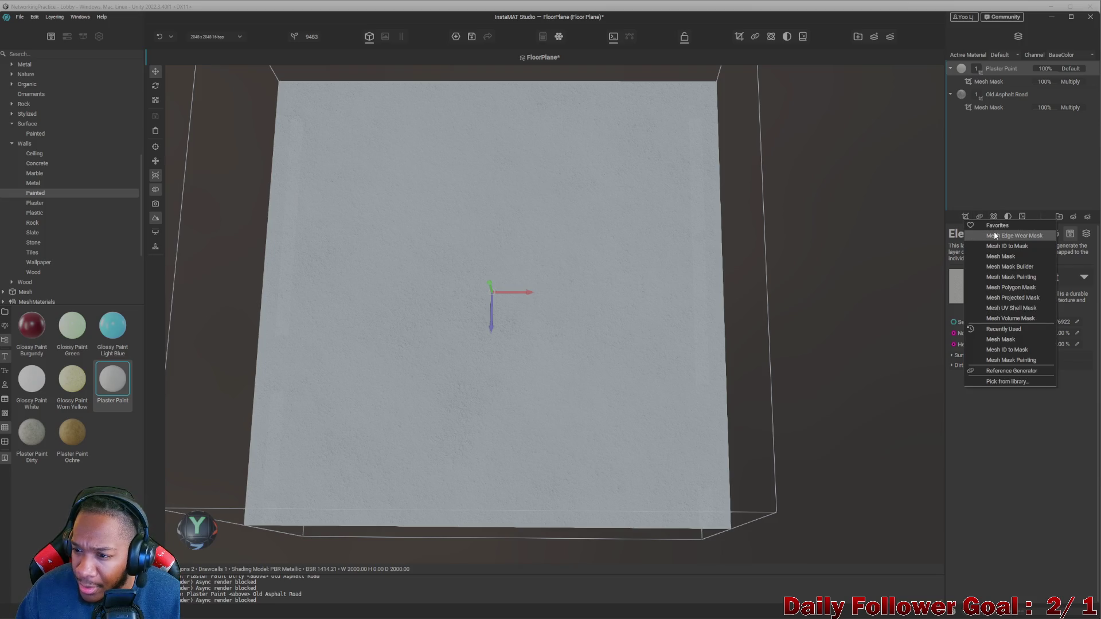
pyautogui.click(1021, 277)
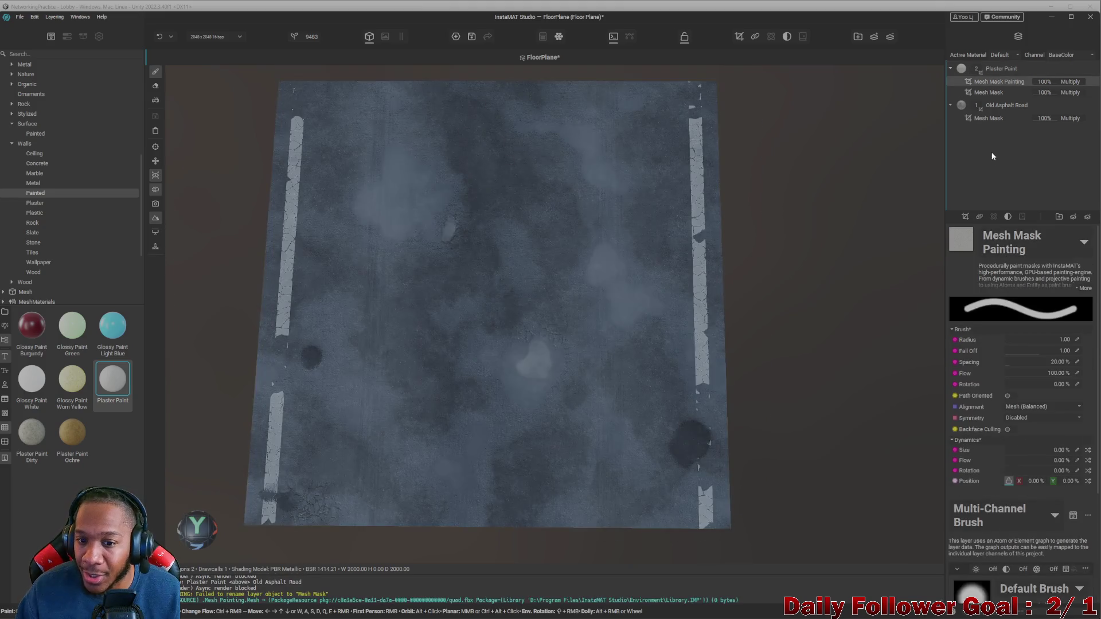
# - Delete the old mesh mask from the Plaster Paint layer
pyautogui.click(1034, 92)
pyautogui.rightClick(1034, 93)
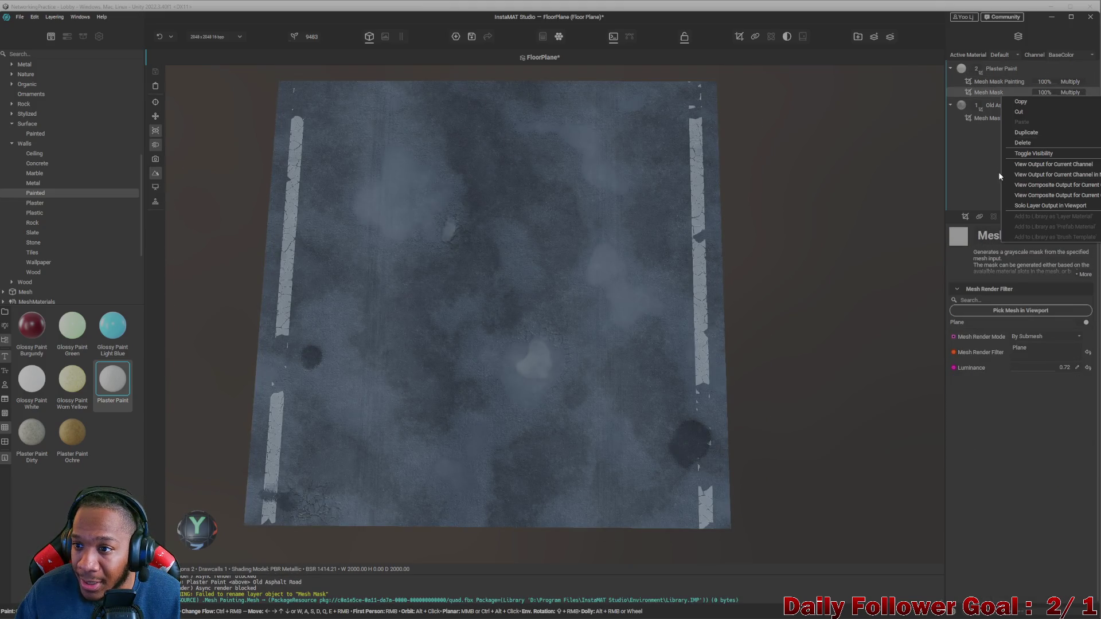
pyautogui.click(1050, 131)
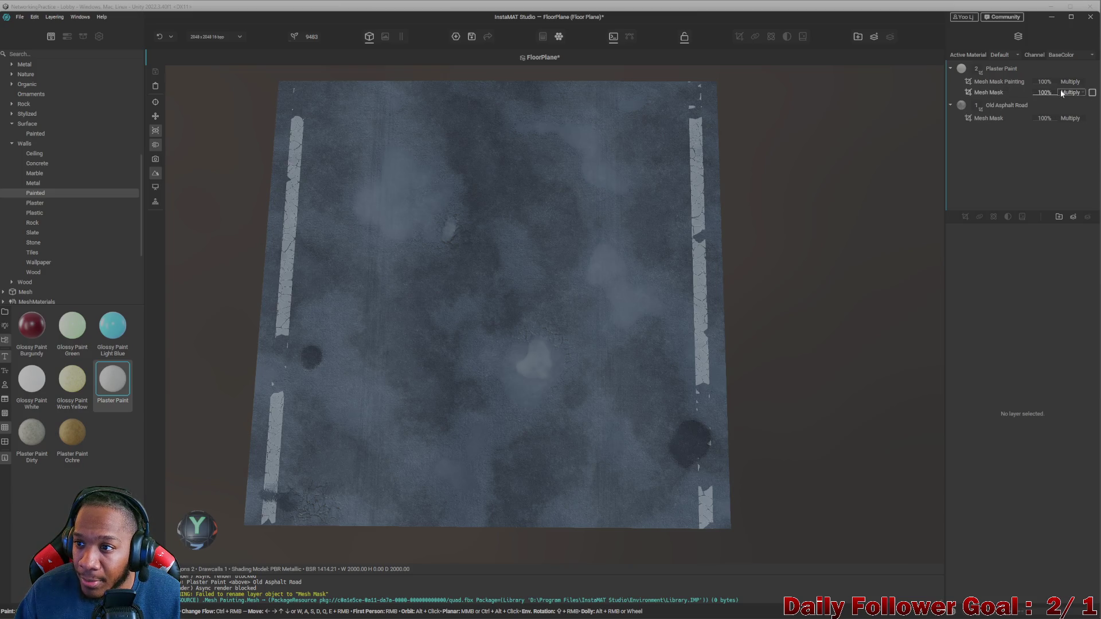
pyautogui.click(1004, 95)
pyautogui.rightClick(1003, 95)
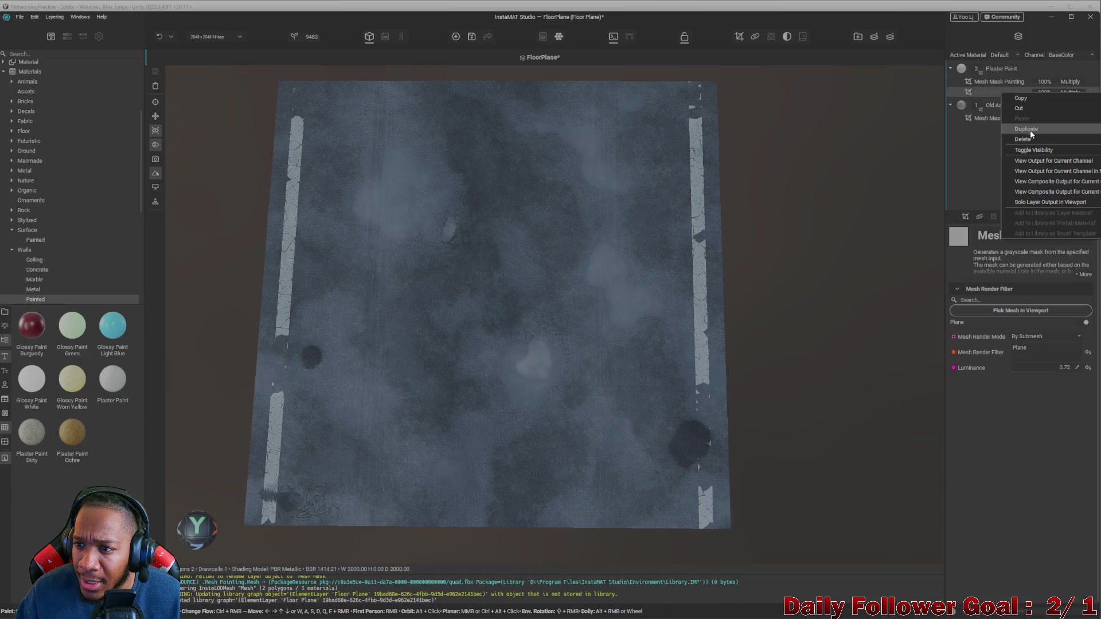
pyautogui.click(1018, 113)
# - Try a test stroke with the mask painting brush, undo it, and reposition the floor view
pyautogui.click(1009, 81)
pyautogui.scroll(-5, 1016, 429)
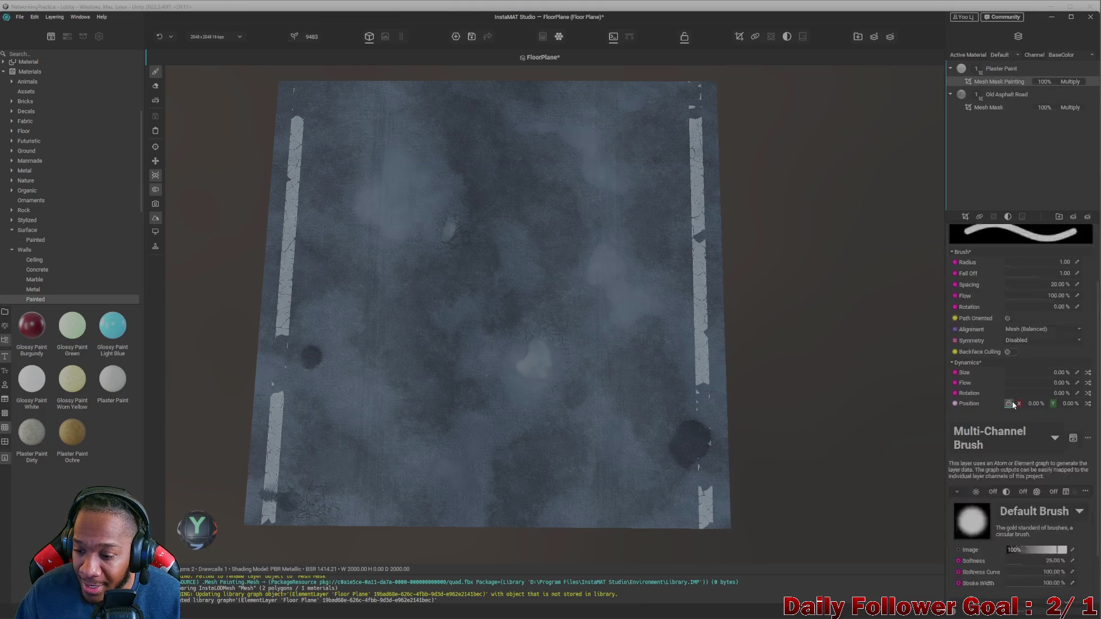
pyautogui.scroll(5, 1017, 429)
pyautogui.scroll(-3, 1016, 428)
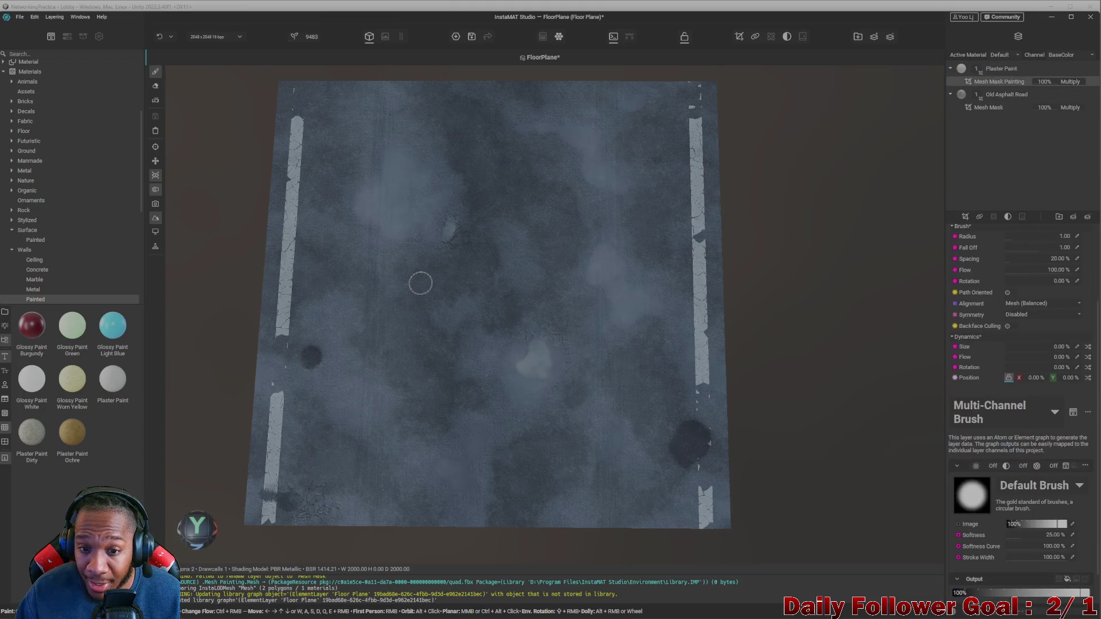
pyautogui.moveTo(418, 283); pyautogui.dragTo(659, 285)
pyautogui.hotkey('ctrl', 'z')
pyautogui.scroll(3, 504, 273)
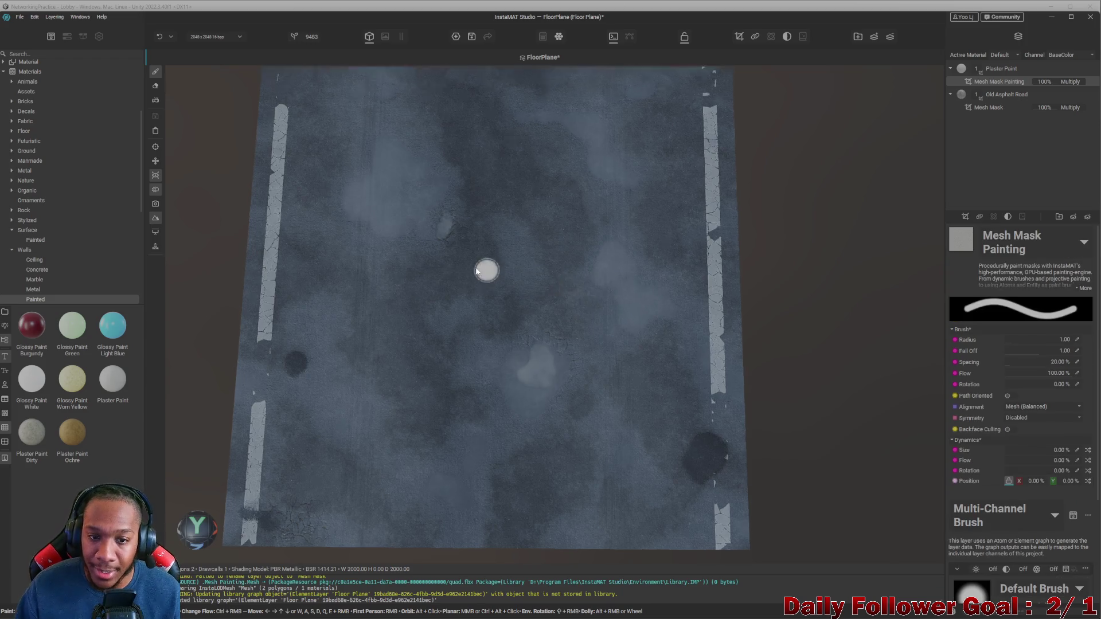
pyautogui.moveTo(438, 230); pyautogui.dragTo(513, 314, button='middle')
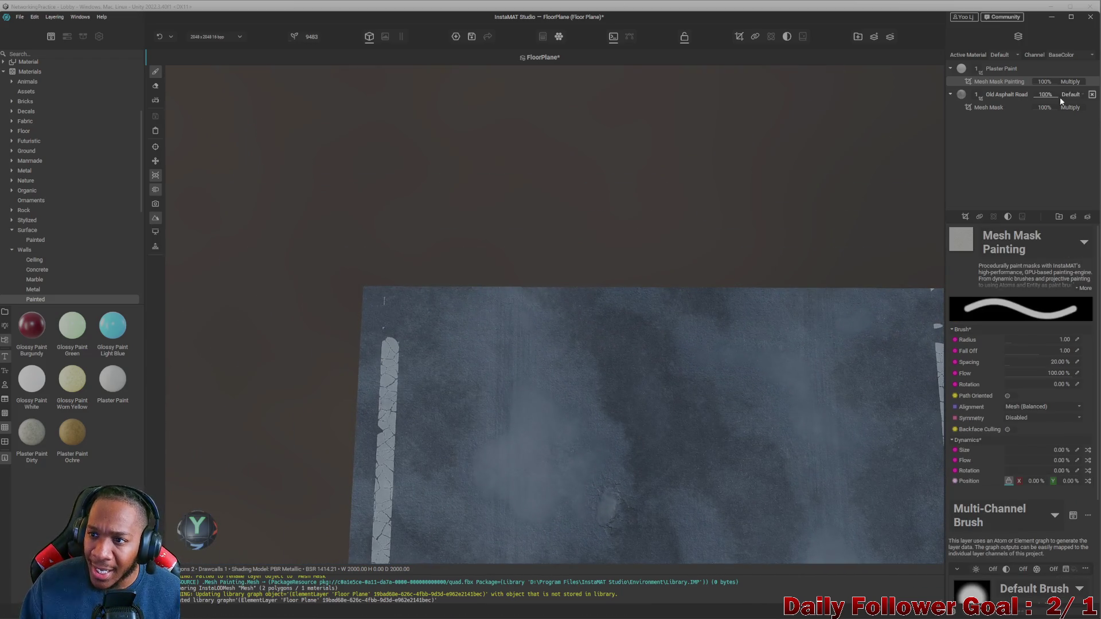
# - Set Plaster Paint layer opacity to 27%, then paint and undo two test strokes
pyautogui.click(1041, 70)
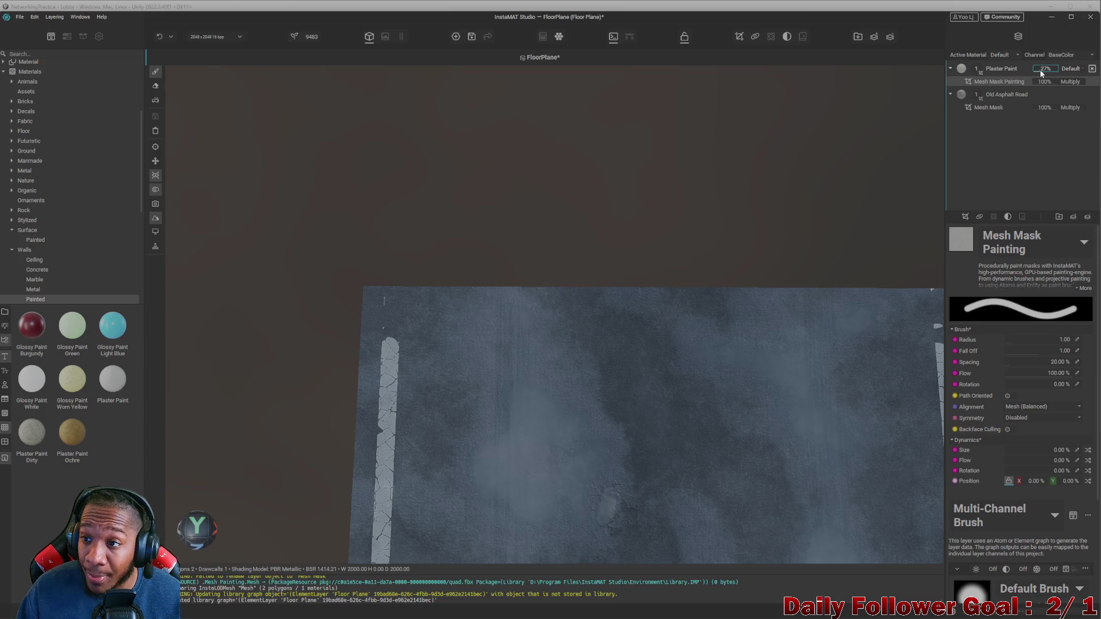
pyautogui.moveTo(455, 357); pyautogui.dragTo(741, 367)
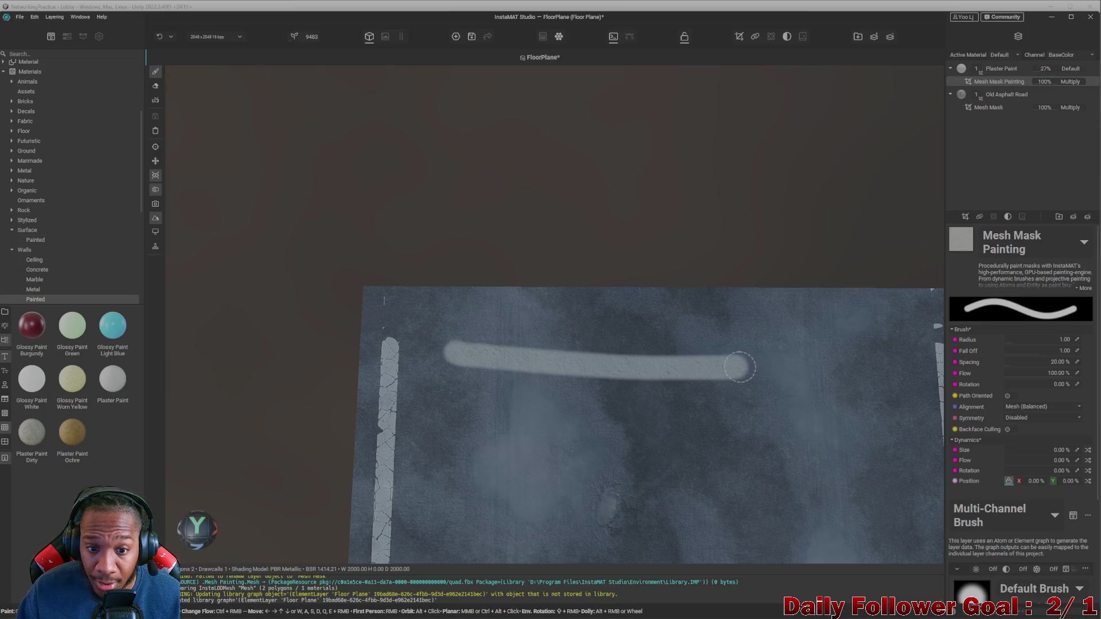
pyautogui.hotkey('ctrl', 'z')
pyautogui.moveTo(384, 311); pyautogui.dragTo(654, 309)
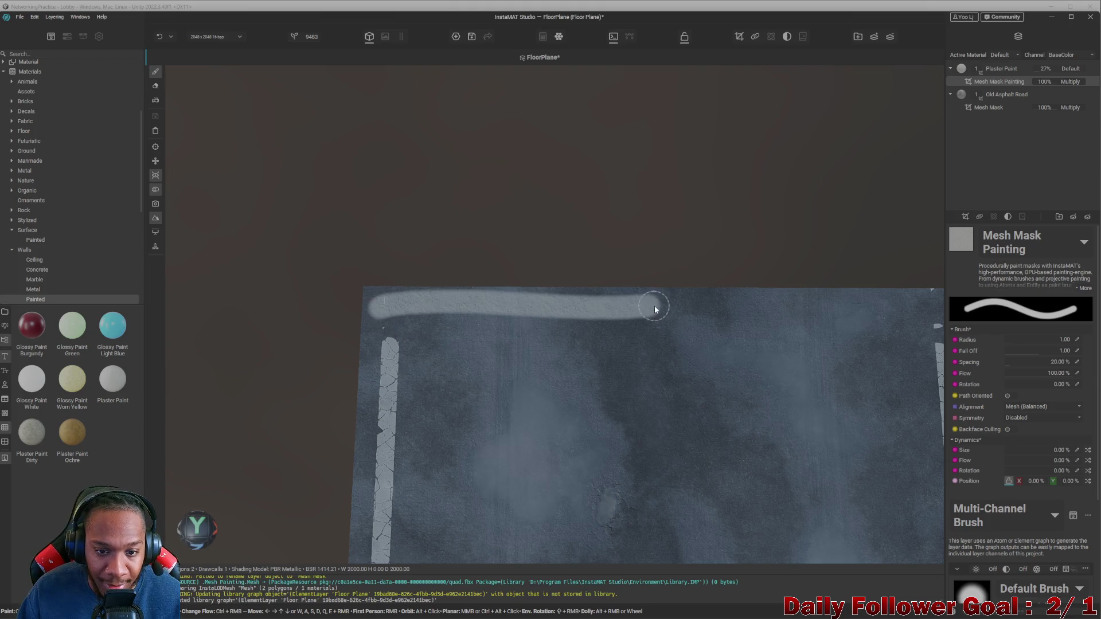
pyautogui.hotkey('ctrl', 'z')
# - Open the resource library from the Default Brush to choose a new brush shape
pyautogui.scroll(-2, 631, 321)
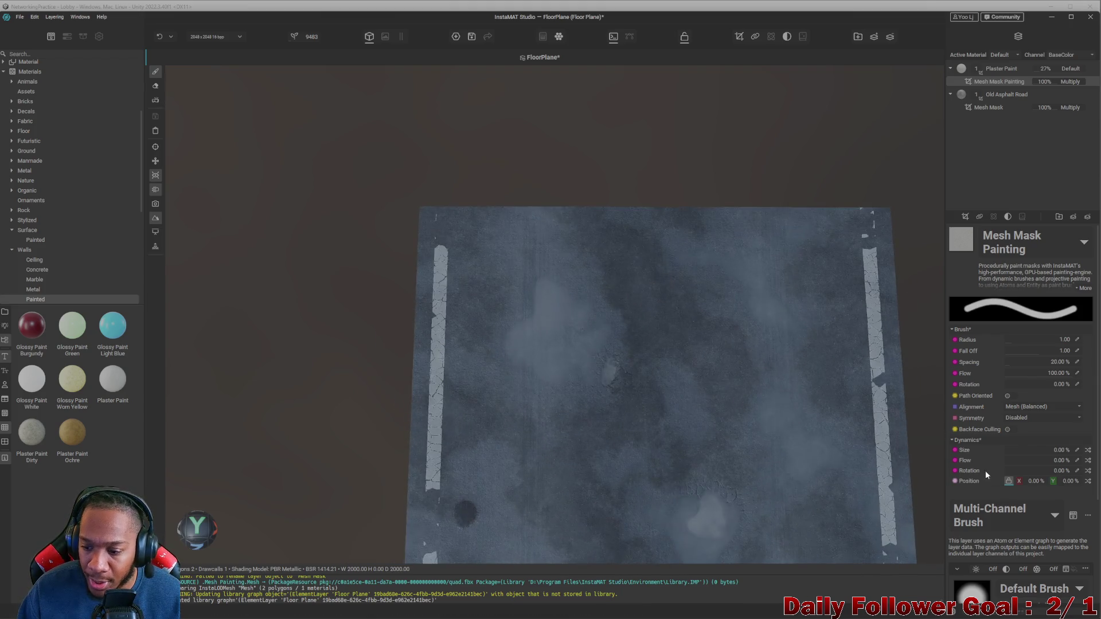
pyautogui.scroll(-3, 980, 493)
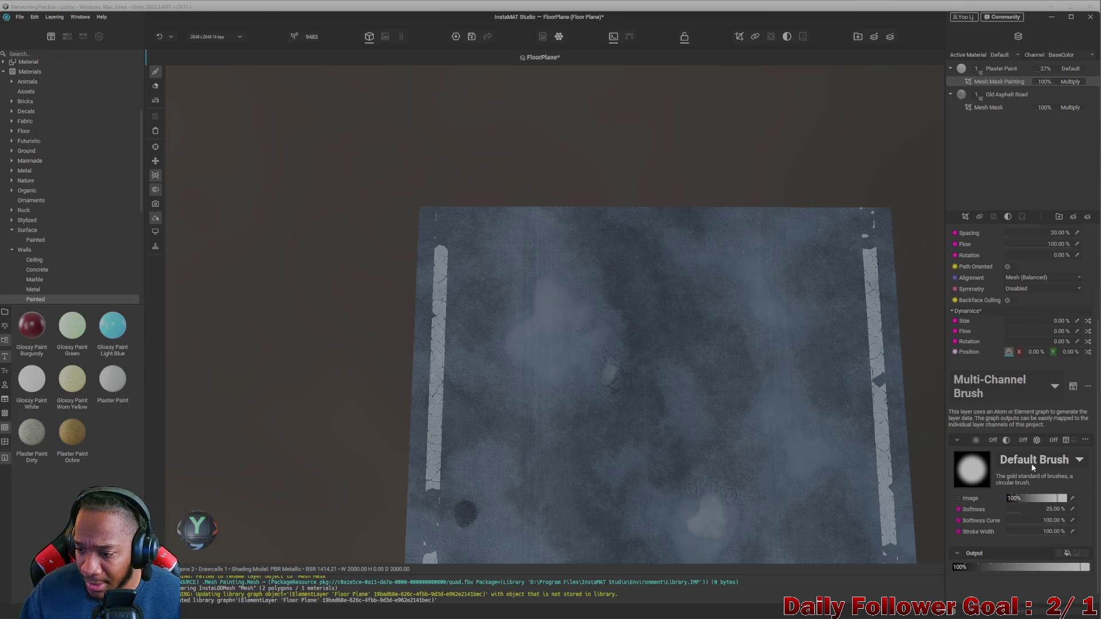
pyautogui.scroll(-1, 975, 472)
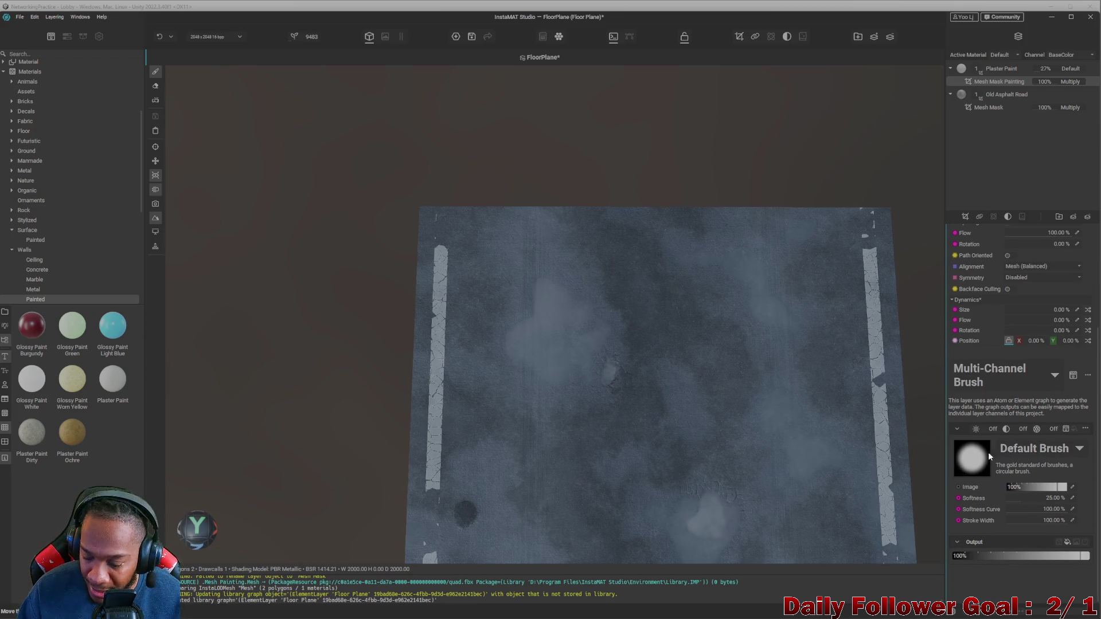
pyautogui.click(1030, 452)
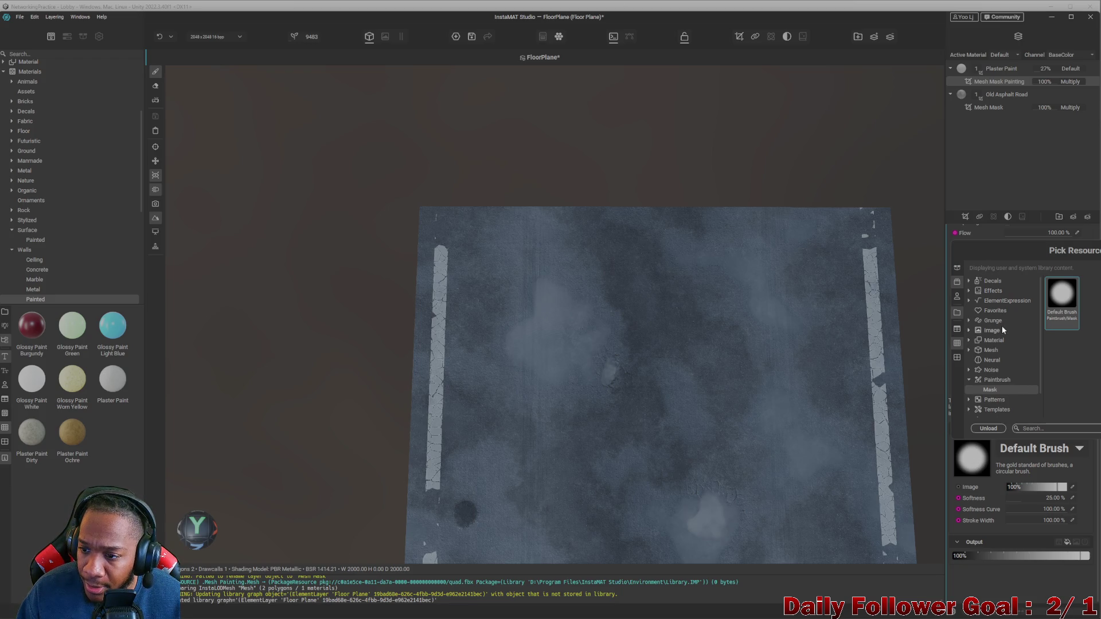
# - Search the resource library for 'squ', then trim the search term to 'sq'
pyautogui.click(1054, 430)
pyautogui.write('squ')
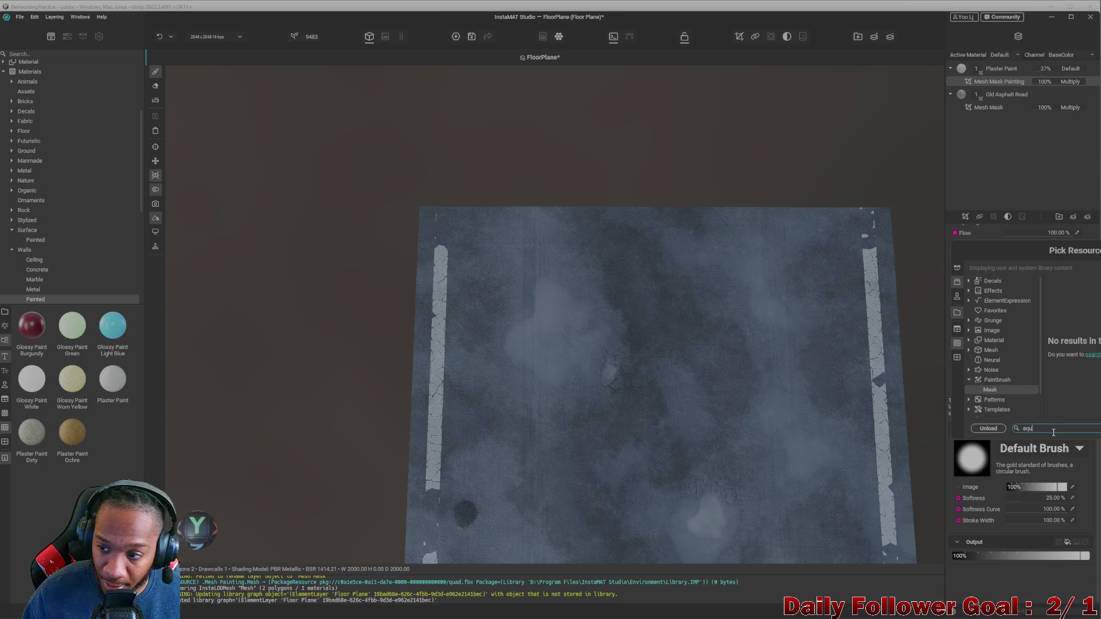
pyautogui.click(989, 281)
pyautogui.click(1060, 429)
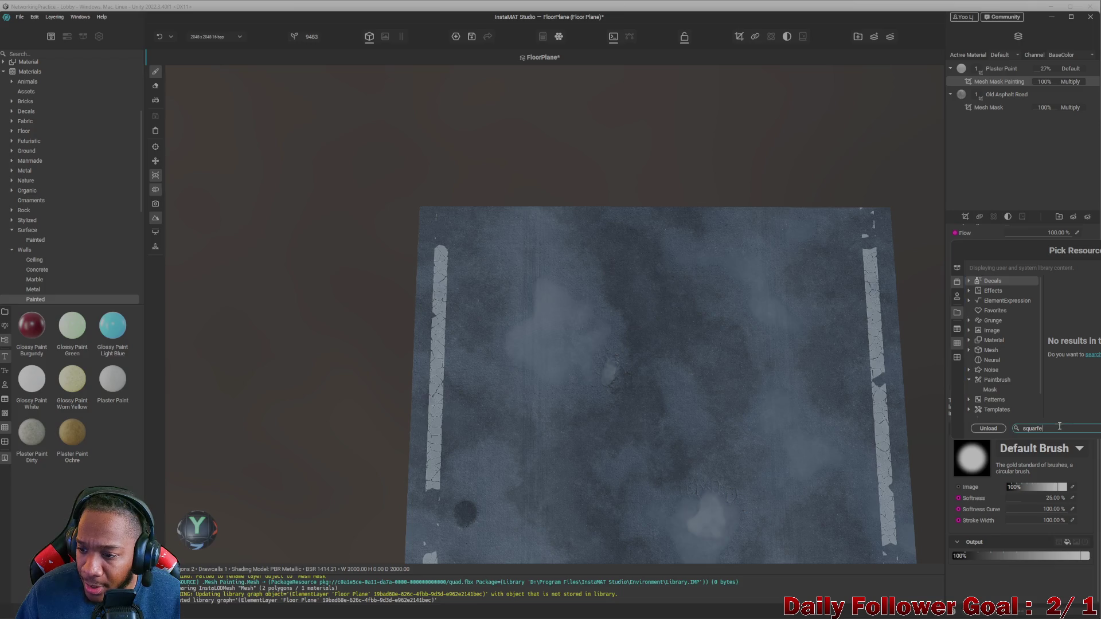
pyautogui.press('BackSpace')
pyautogui.press('BackSpace')
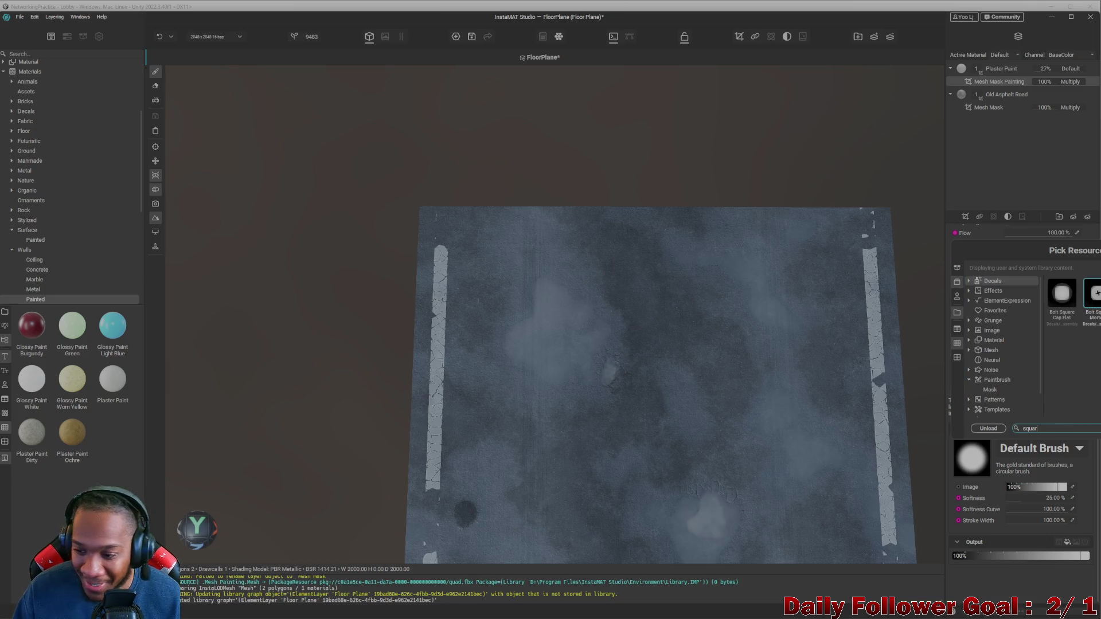
# - Browse the Effects, Favorites, Noise, Patterns, Terrain, Vectors and Decals categories for square shapes
pyautogui.click(1000, 292)
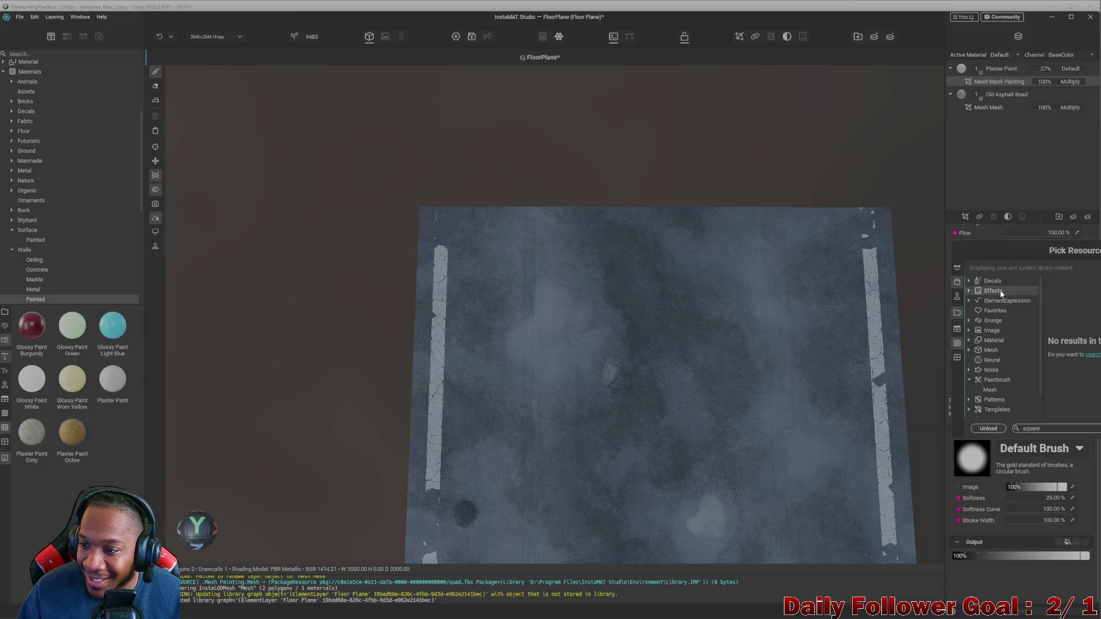
pyautogui.click(1000, 312)
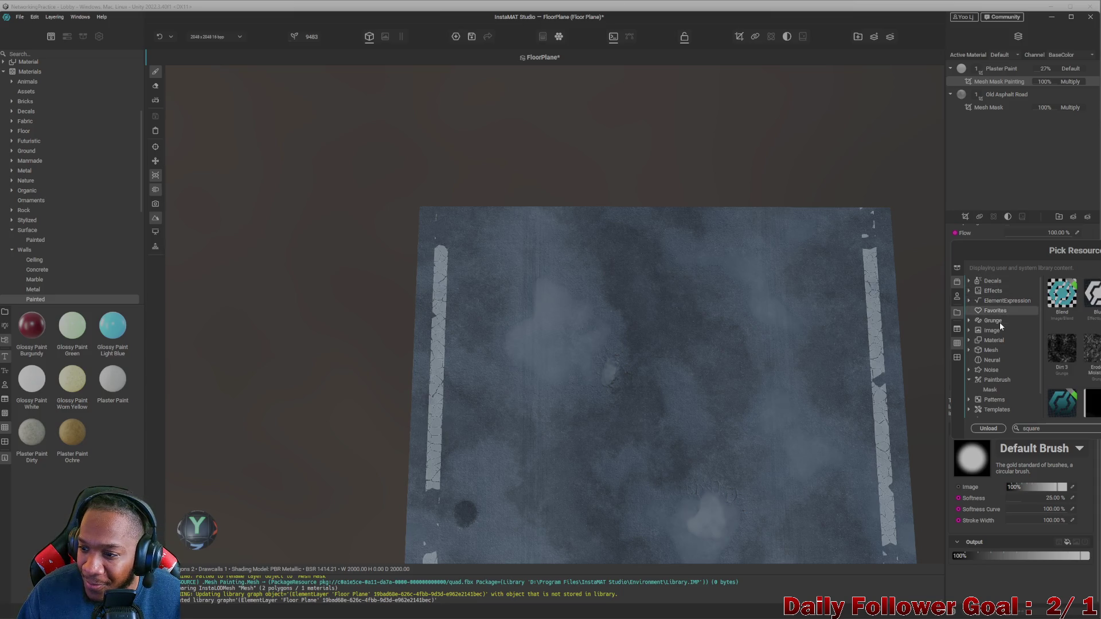
pyautogui.click(1000, 321)
pyautogui.click(997, 331)
pyautogui.click(996, 340)
pyautogui.click(996, 349)
pyautogui.click(995, 359)
pyautogui.click(992, 370)
pyautogui.click(994, 399)
pyautogui.scroll(-1, 998, 405)
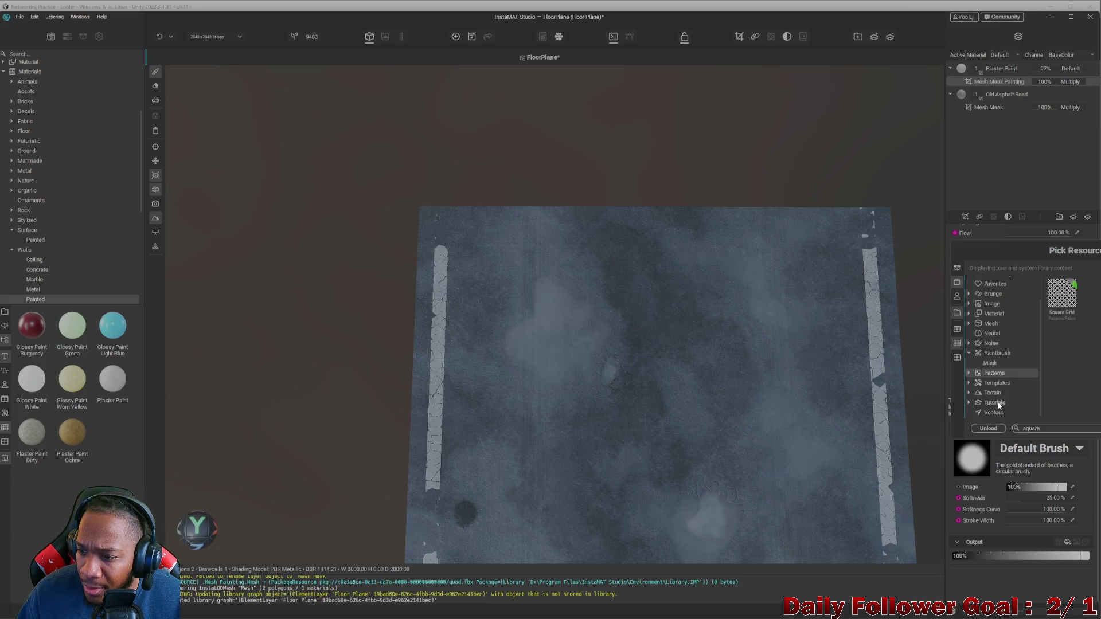
pyautogui.click(996, 391)
pyautogui.click(998, 410)
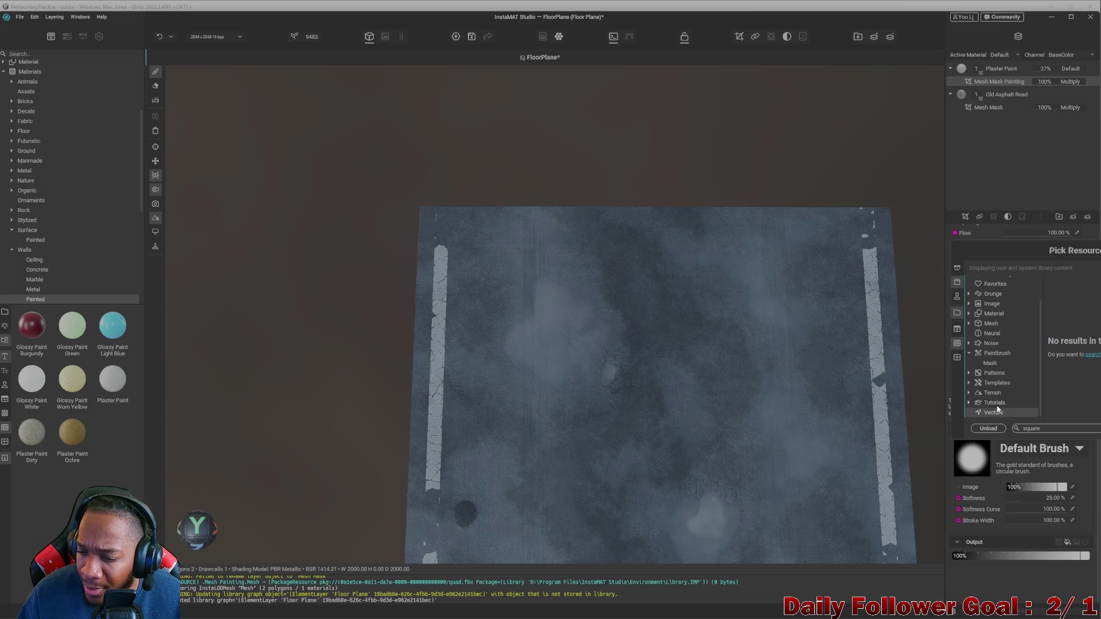
pyautogui.scroll(2, 1003, 344)
pyautogui.click(1003, 280)
pyautogui.click(1019, 300)
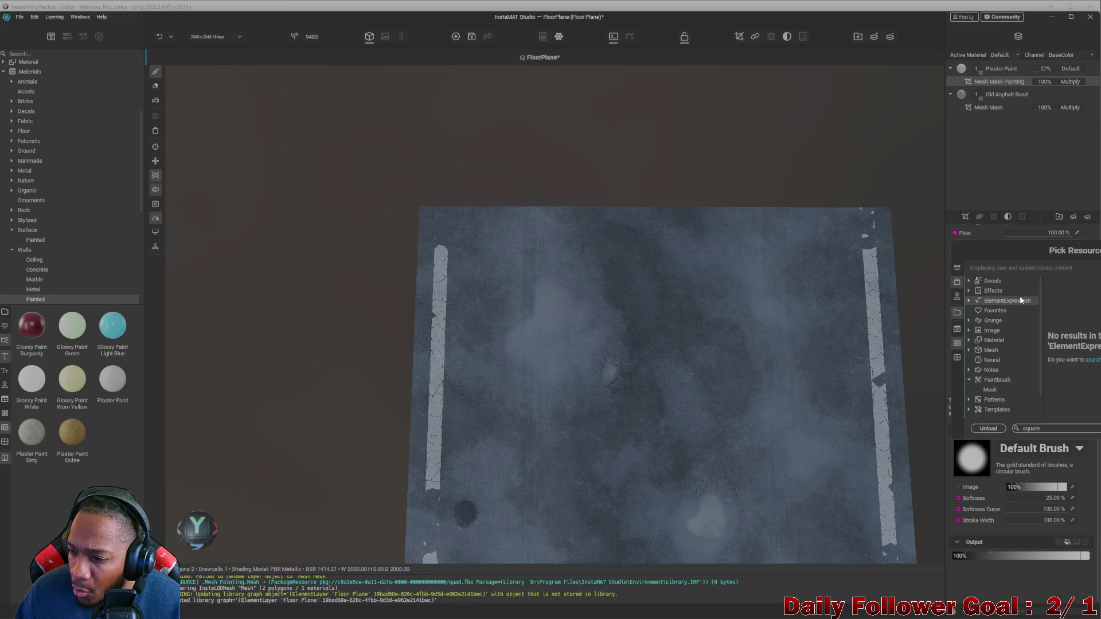
pyautogui.click(1007, 280)
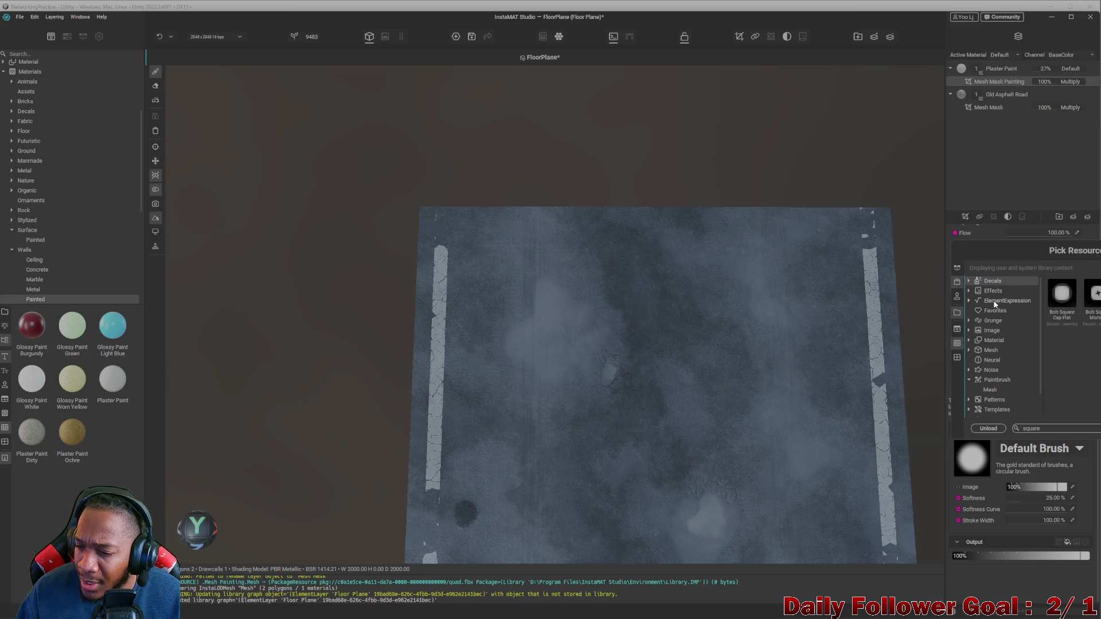
pyautogui.click(990, 301)
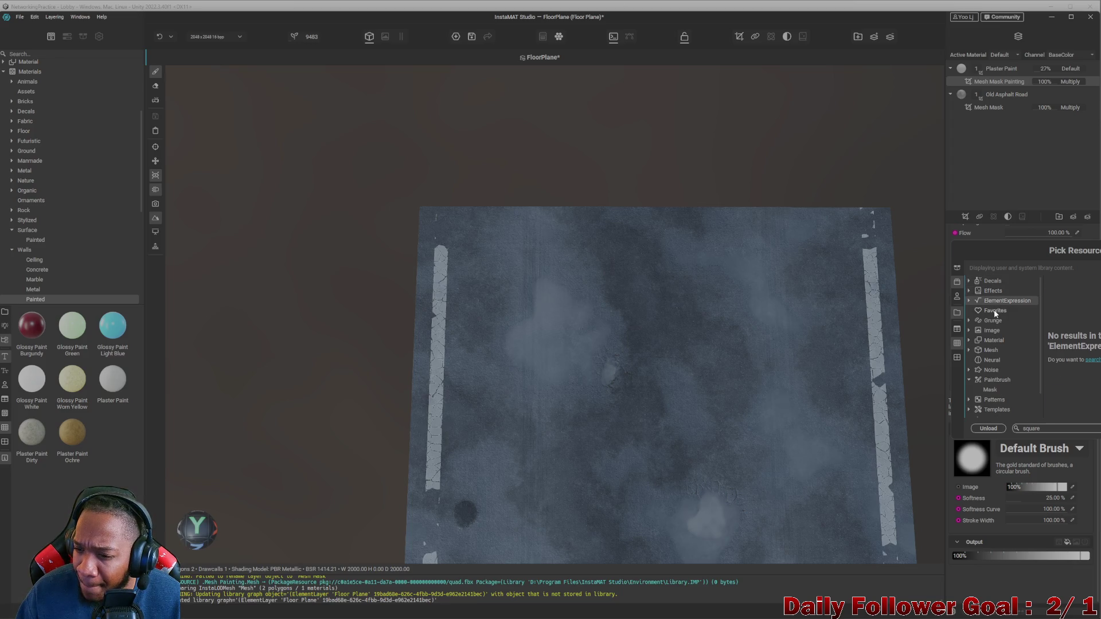
pyautogui.click(983, 311)
# - Search for 'box' and browse categories until the Patterns Box results appear
pyautogui.click(1055, 424)
pyautogui.press('BackSpace')
pyautogui.press('BackSpace')
pyautogui.press('BackSpace')
pyautogui.write('box')
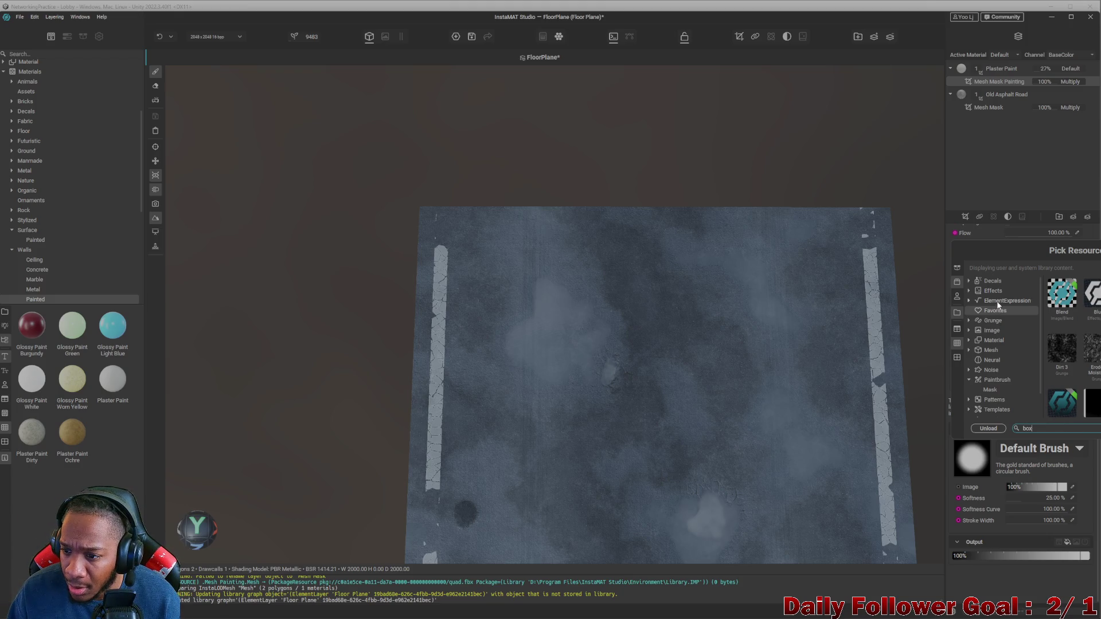
pyautogui.click(995, 293)
pyautogui.doubleClick(996, 280)
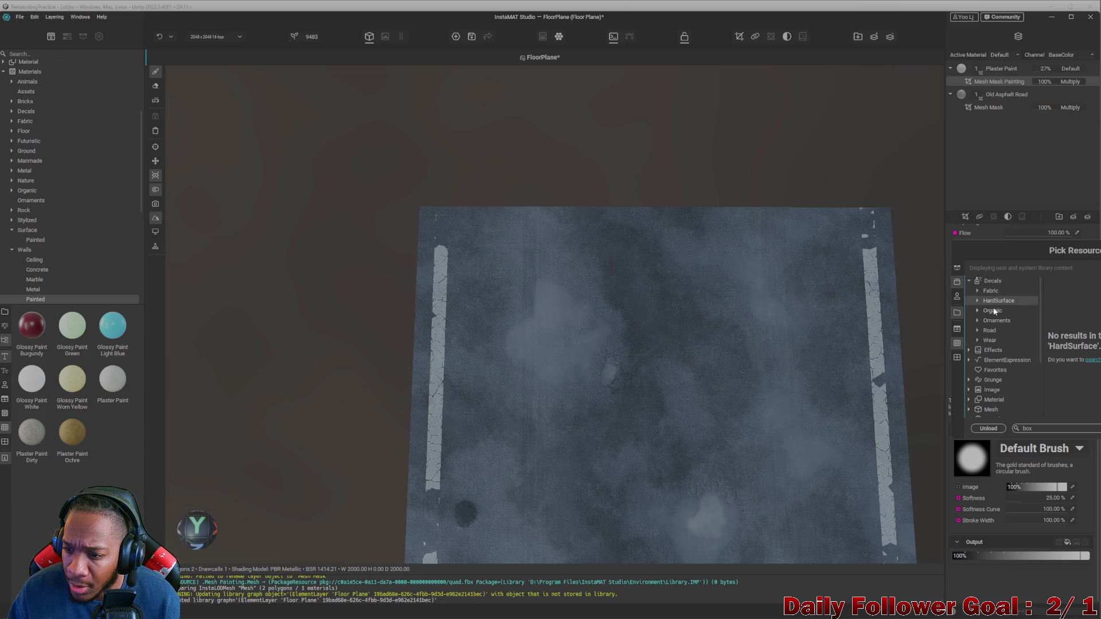
pyautogui.click(989, 331)
pyautogui.click(992, 349)
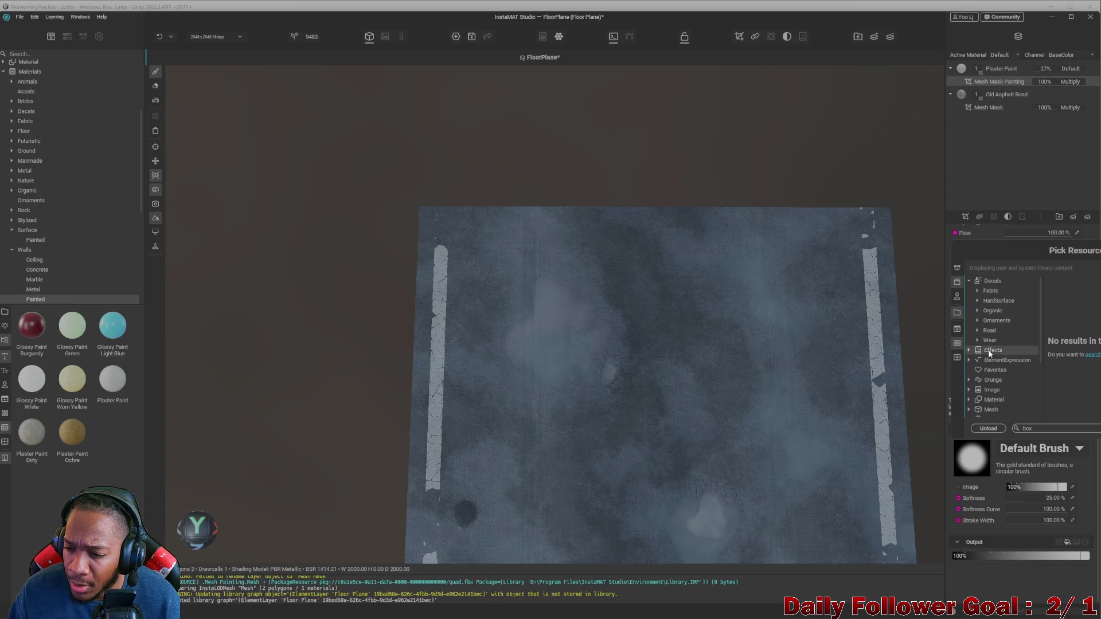
pyautogui.scroll(-2, 997, 327)
pyautogui.click(1001, 308)
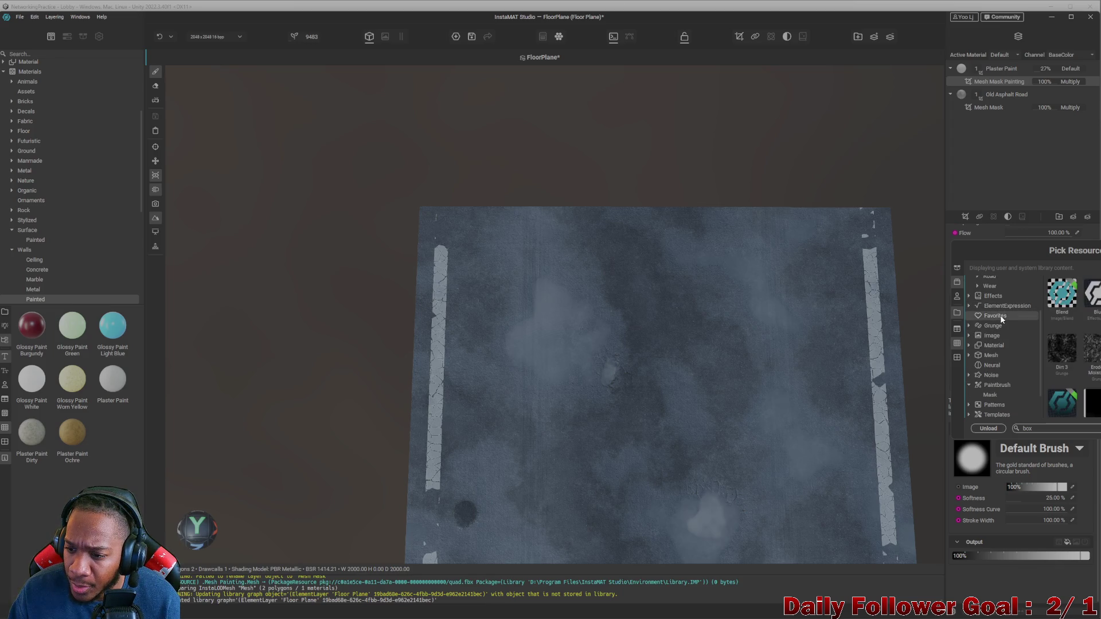
pyautogui.click(992, 339)
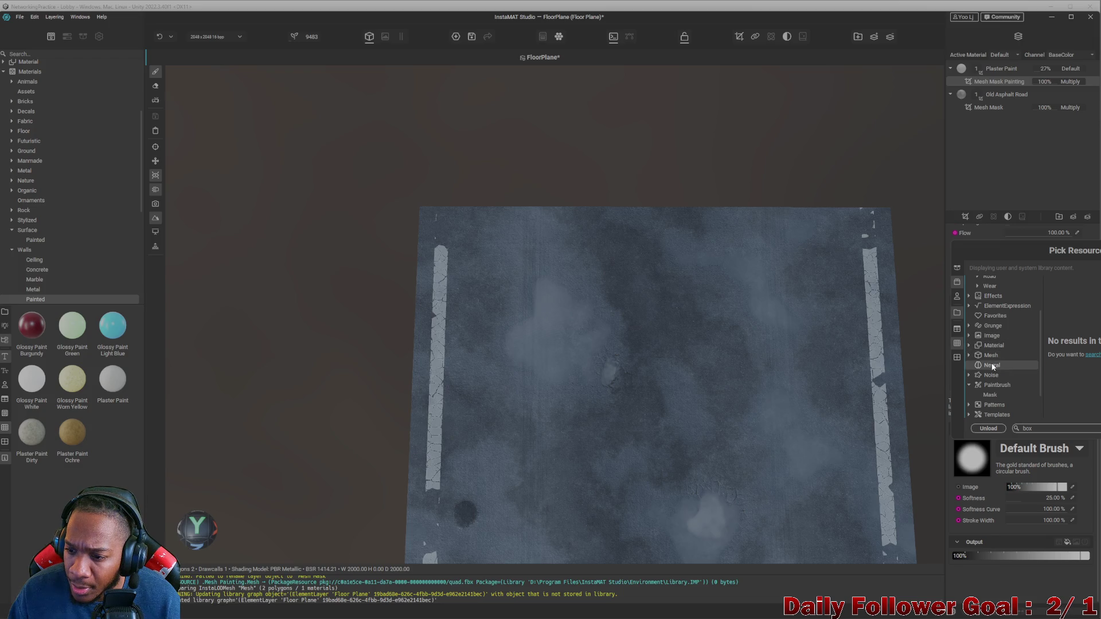
pyautogui.click(995, 405)
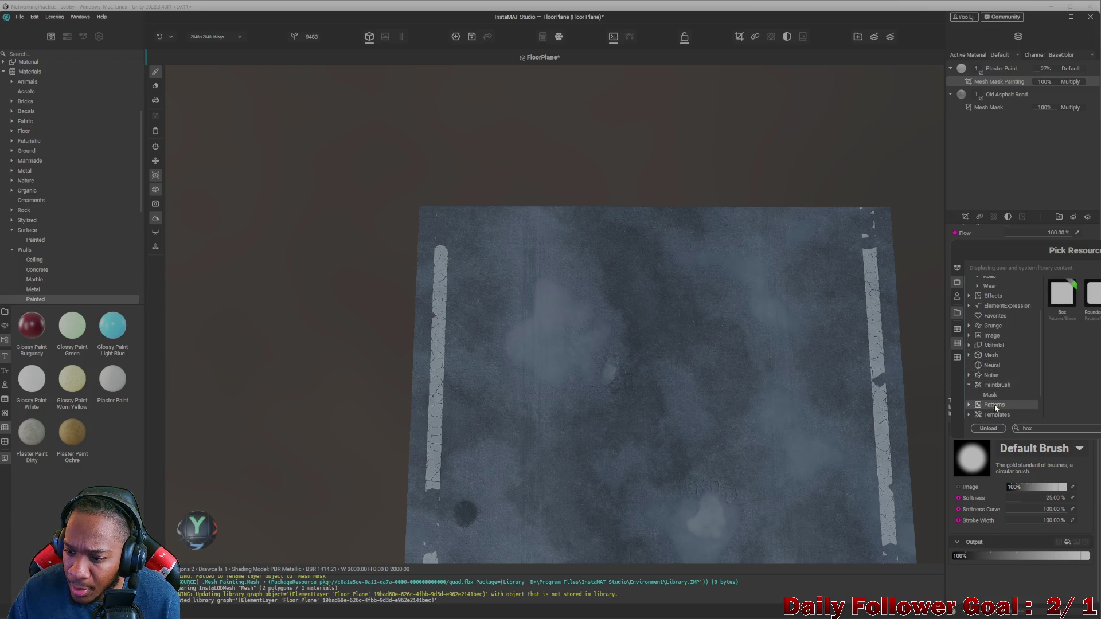
# - Apply the Box pattern as the brush shape and return to Plaster Paint's settings
pyautogui.doubleClick(1064, 294)
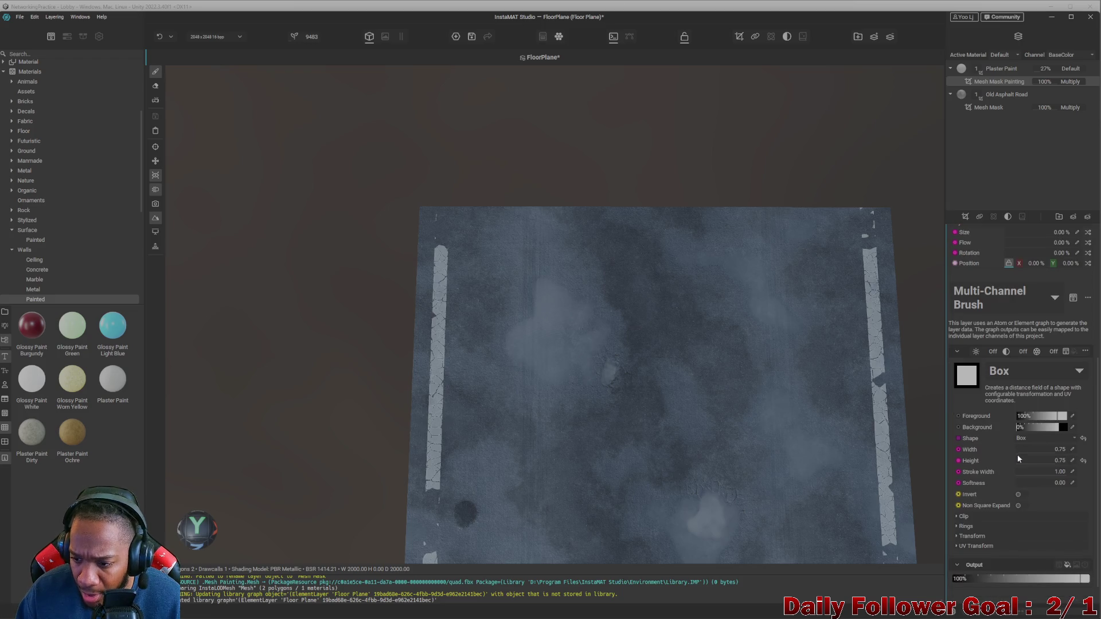
pyautogui.scroll(-1, 1018, 457)
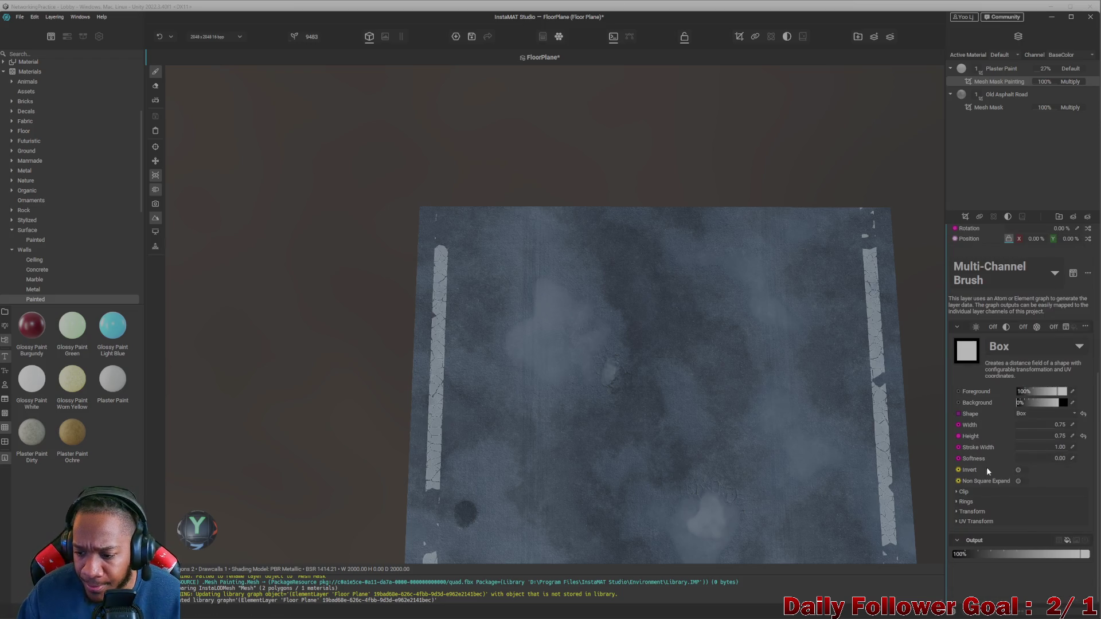
pyautogui.scroll(5, 985, 467)
pyautogui.click(1003, 71)
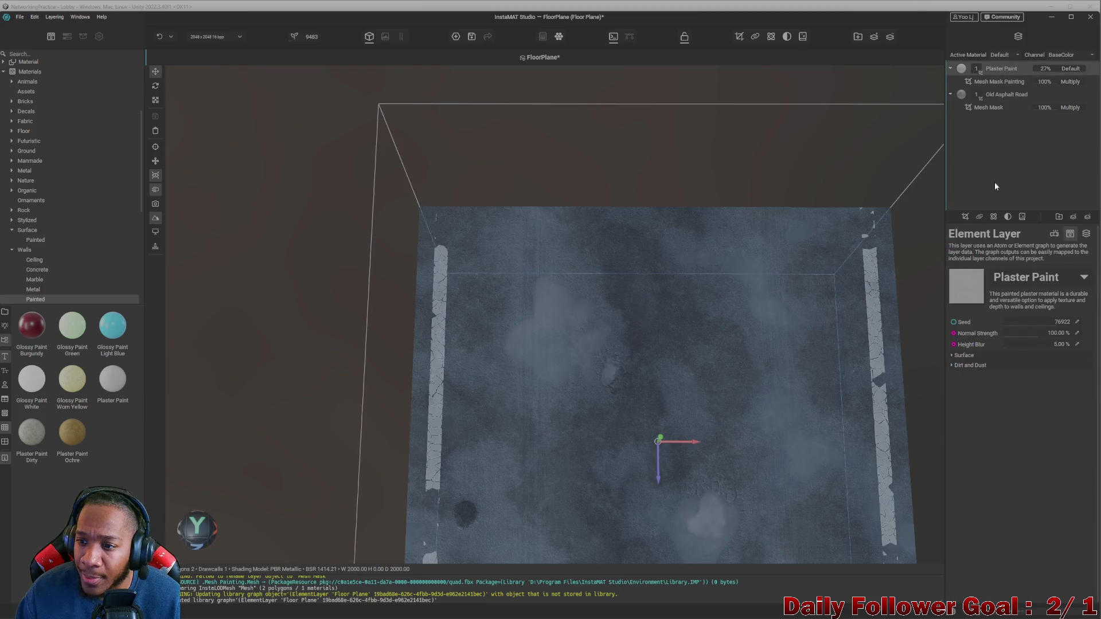
# - Change Plaster Paint's Base Color from pale grey to a warm, slightly toned-down yellow
pyautogui.click(958, 355)
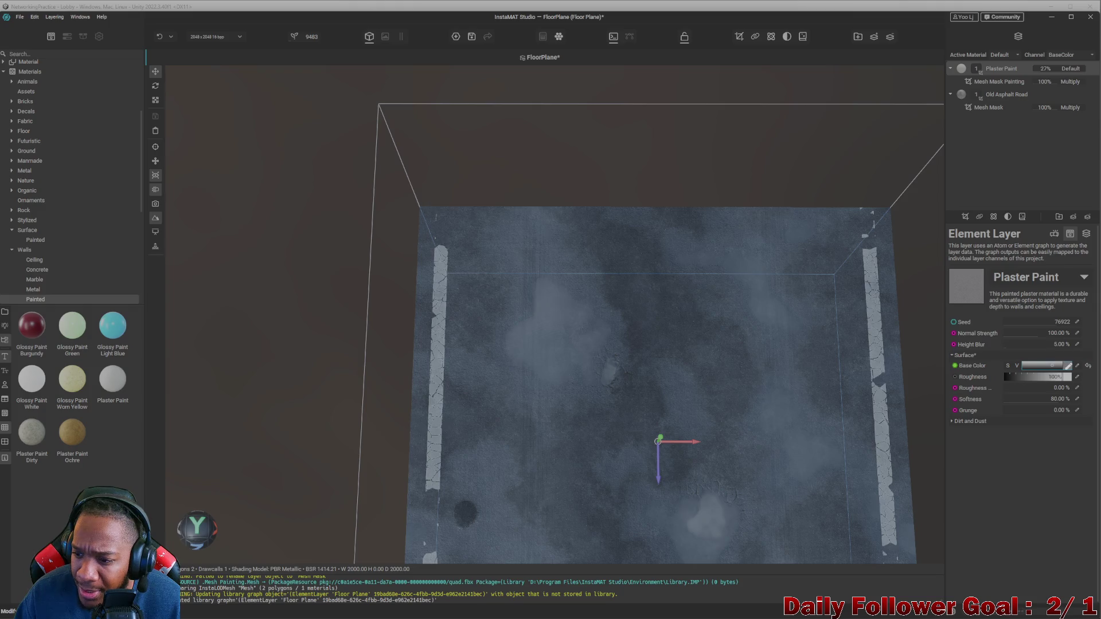
pyautogui.click(1069, 365)
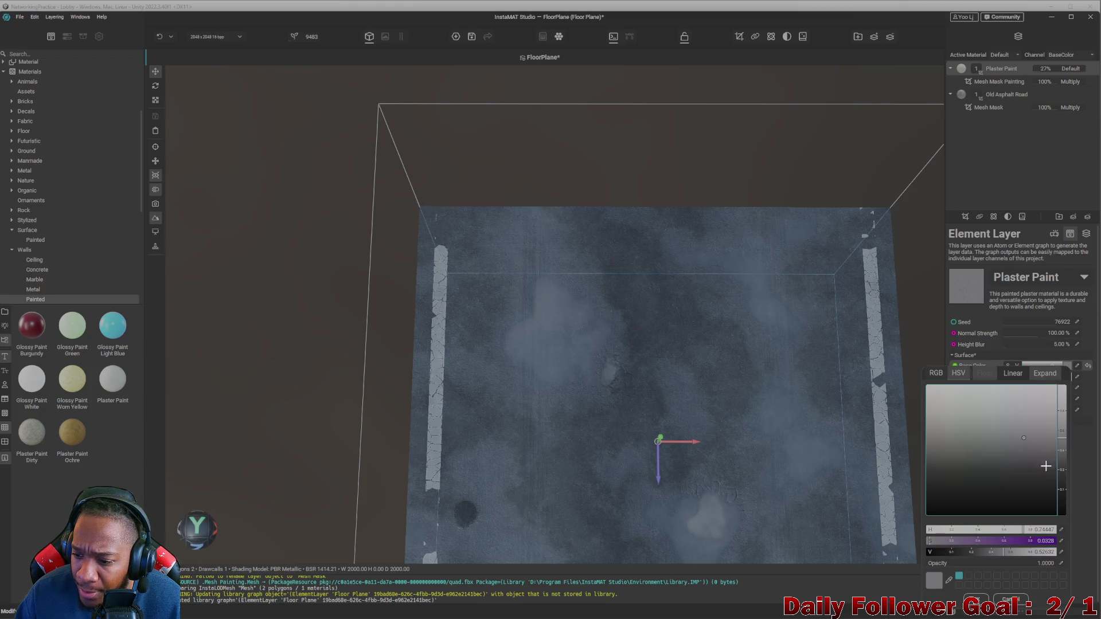
pyautogui.moveTo(1060, 444); pyautogui.dragTo(1060, 419)
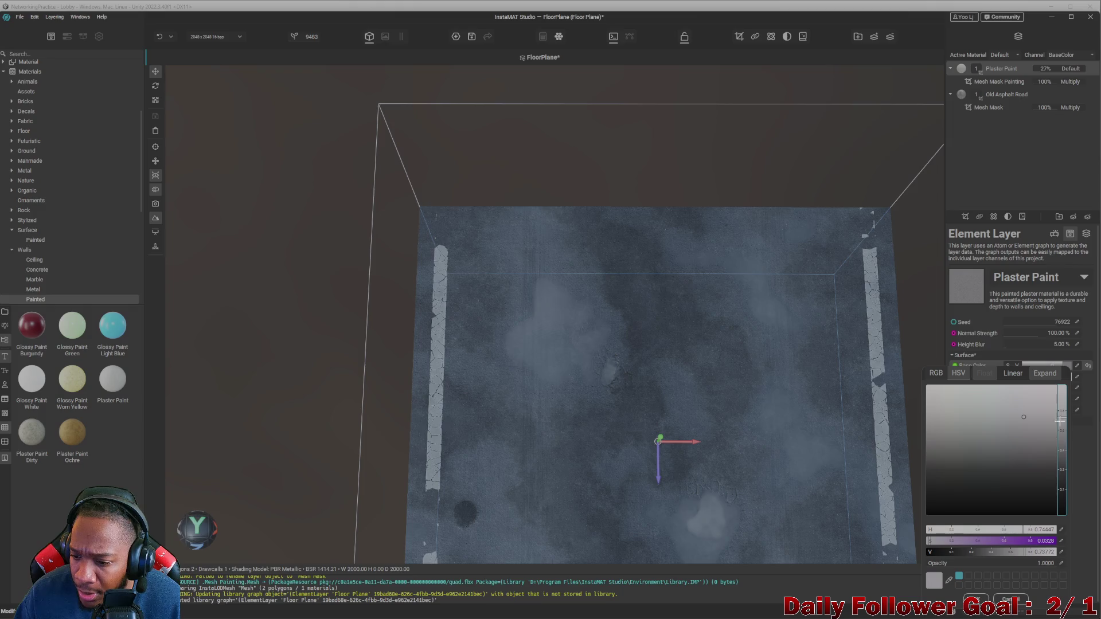
pyautogui.click(1004, 541)
pyautogui.click(946, 404)
pyautogui.moveTo(947, 404); pyautogui.dragTo(945, 391)
pyautogui.click(1048, 541)
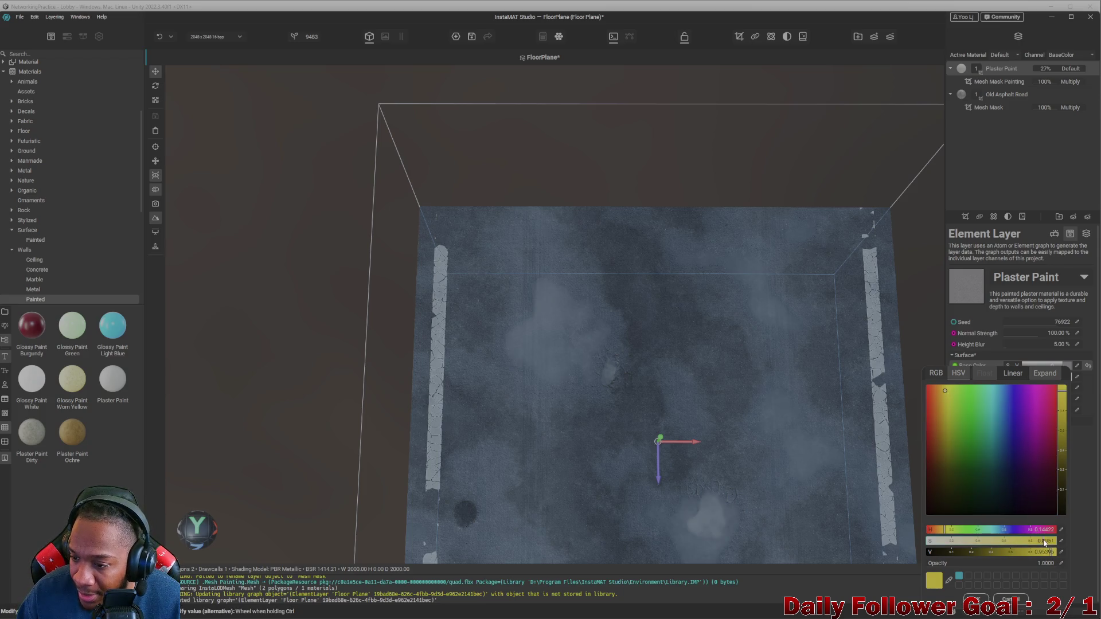
pyautogui.moveTo(1043, 544); pyautogui.dragTo(1031, 546)
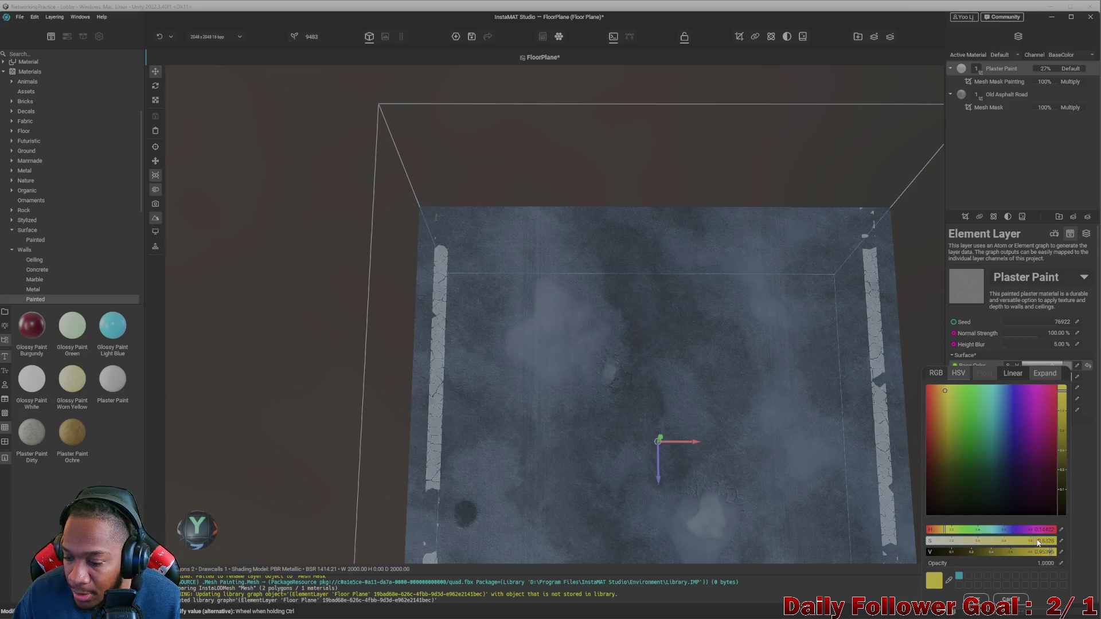
pyautogui.click(983, 164)
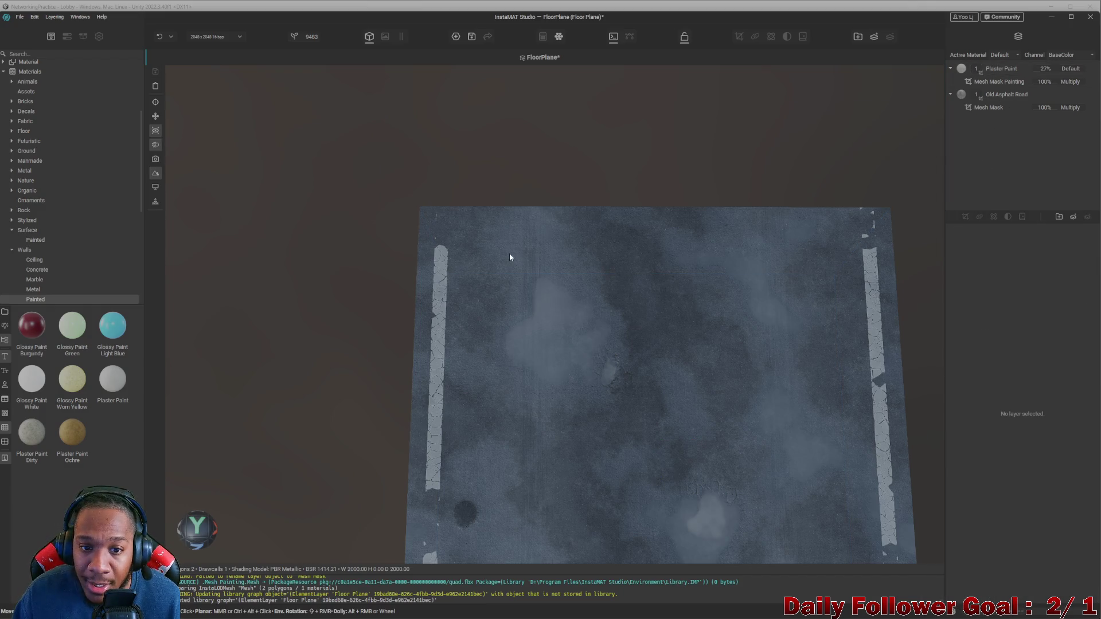
# - Select the Mesh Mask Painting layer, paint a test stroke on the top edge, and undo it
pyautogui.click(999, 81)
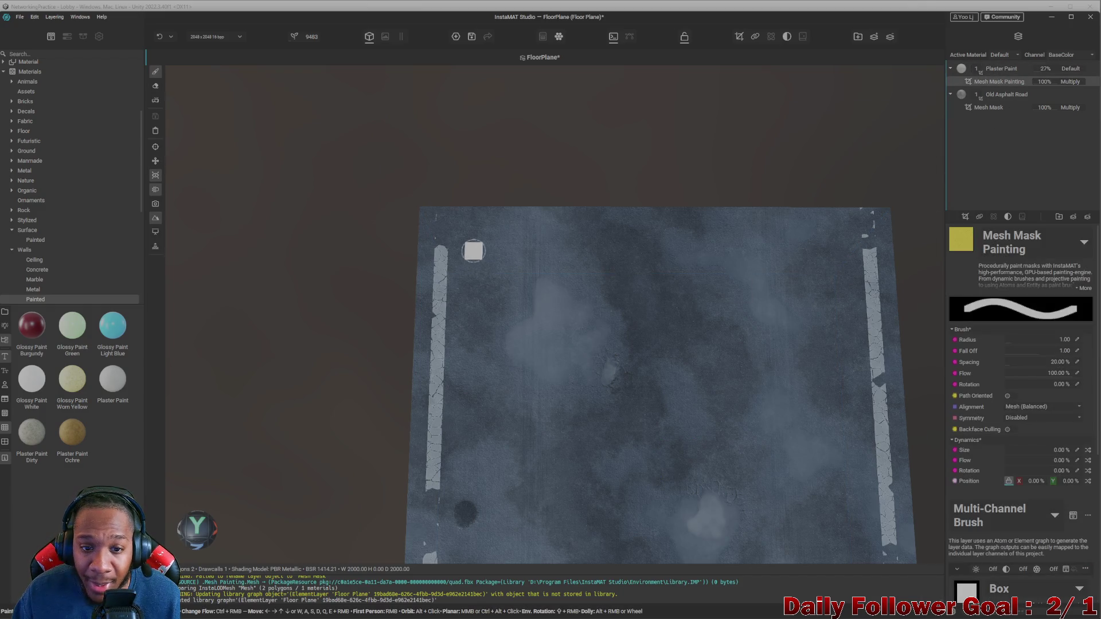
pyautogui.moveTo(430, 219); pyautogui.dragTo(618, 222)
pyautogui.scroll(-2, 669, 180)
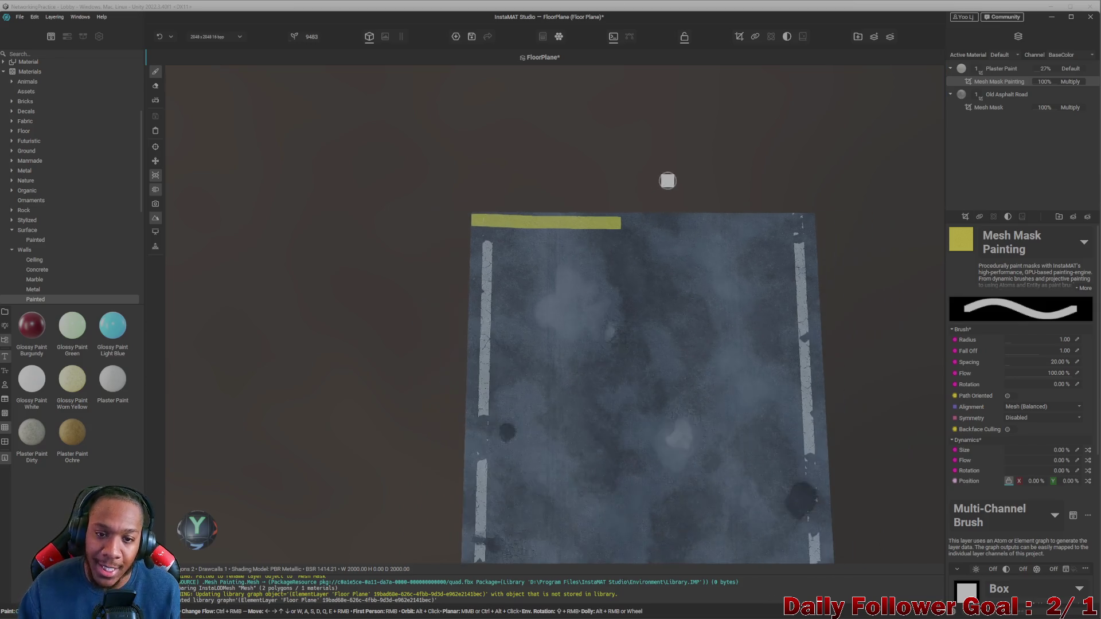
pyautogui.scroll(-2, 718, 231)
pyautogui.moveTo(720, 228)
pyautogui.mouseDown(button='middle')
pyautogui.moveTo(727, 216)
pyautogui.moveTo(717, 281)
pyautogui.mouseUp(button='middle')
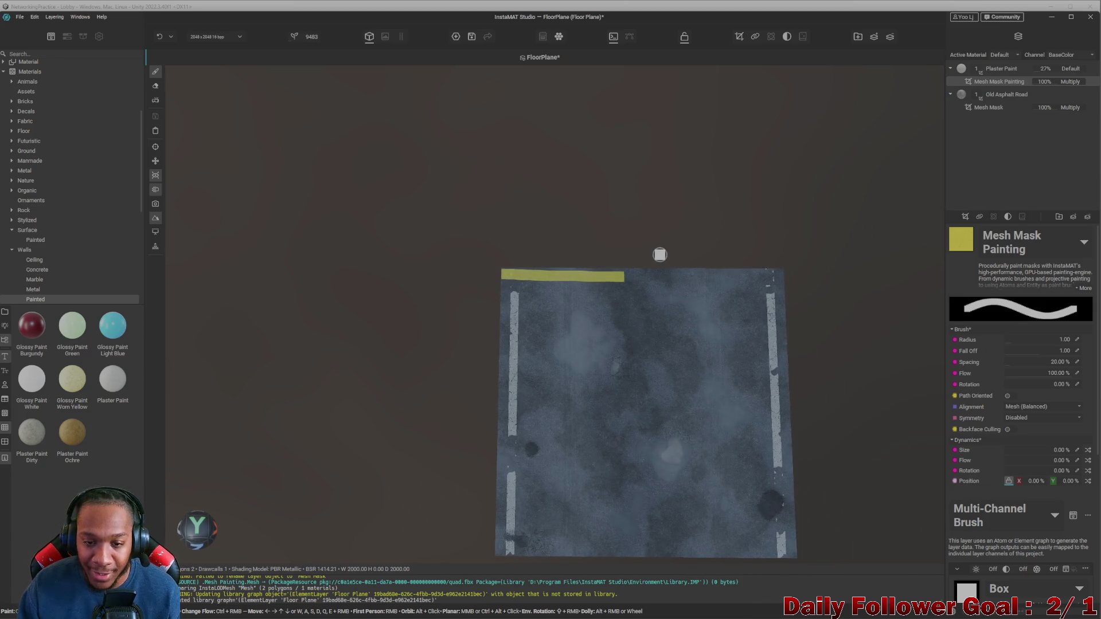
pyautogui.hotkey('ctrl', 'z')
# - Paint and undo a straight test stroke, then orbit to a top-down view
pyautogui.moveTo(661, 249)
pyautogui.keyDown('alt'); pyautogui.mouseDown()
pyautogui.moveTo(690, 246)
pyautogui.moveTo(370, 256)
pyautogui.moveTo(567, 283)
pyautogui.moveTo(910, 367)
pyautogui.moveTo(700, 300)
pyautogui.moveTo(731, 356)
pyautogui.moveTo(543, 349)
pyautogui.moveTo(700, 312)
pyautogui.moveTo(642, 317)
pyautogui.mouseUp(); pyautogui.keyUp('alt')
pyautogui.click(609, 201)
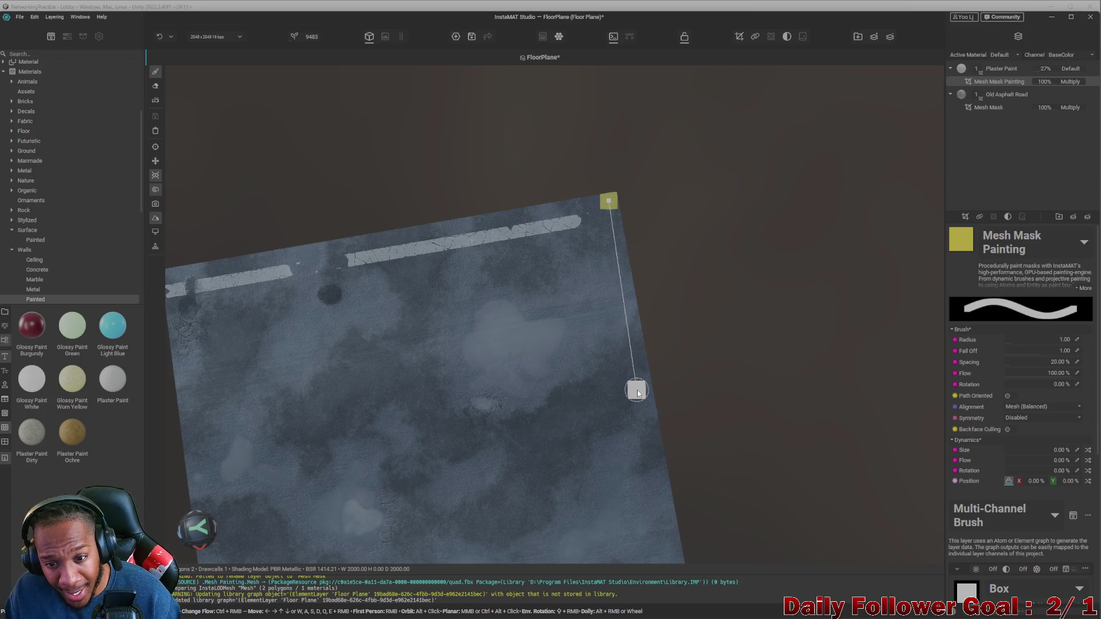
pyautogui.keyDown('shift'); pyautogui.click(636, 389); pyautogui.keyUp('shift')
pyautogui.hotkey('ctrl', 'z')
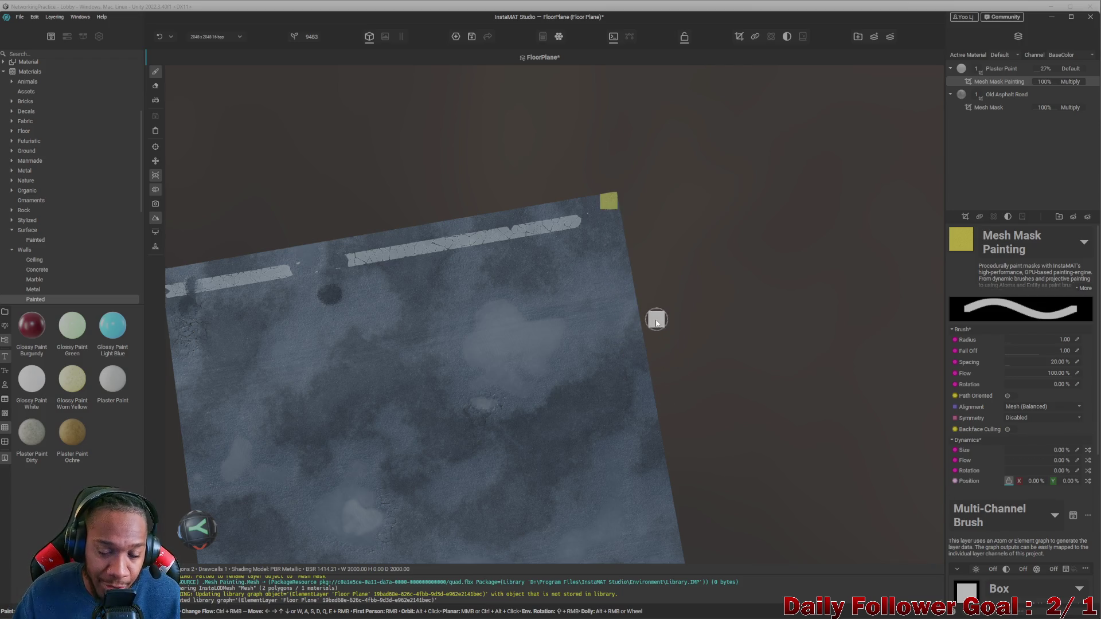
pyautogui.moveTo(631, 315); pyautogui.dragTo(614, 312, button='middle')
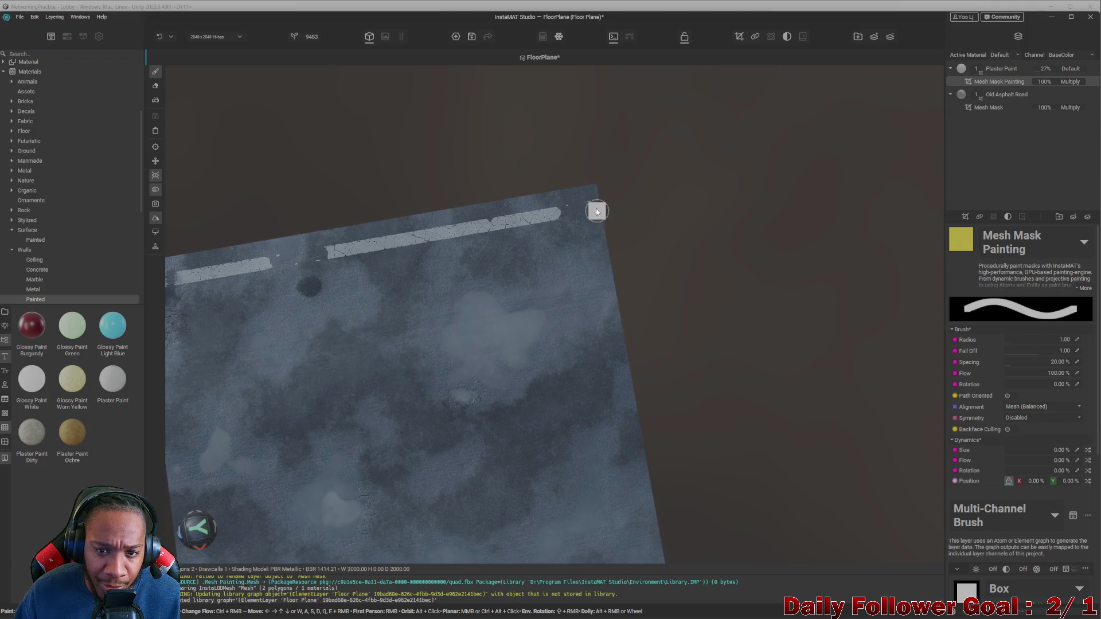
pyautogui.moveTo(588, 197)
pyautogui.keyDown('alt'); pyautogui.mouseDown()
pyautogui.moveTo(562, 221)
pyautogui.moveTo(655, 195)
pyautogui.mouseUp(); pyautogui.keyUp('alt')
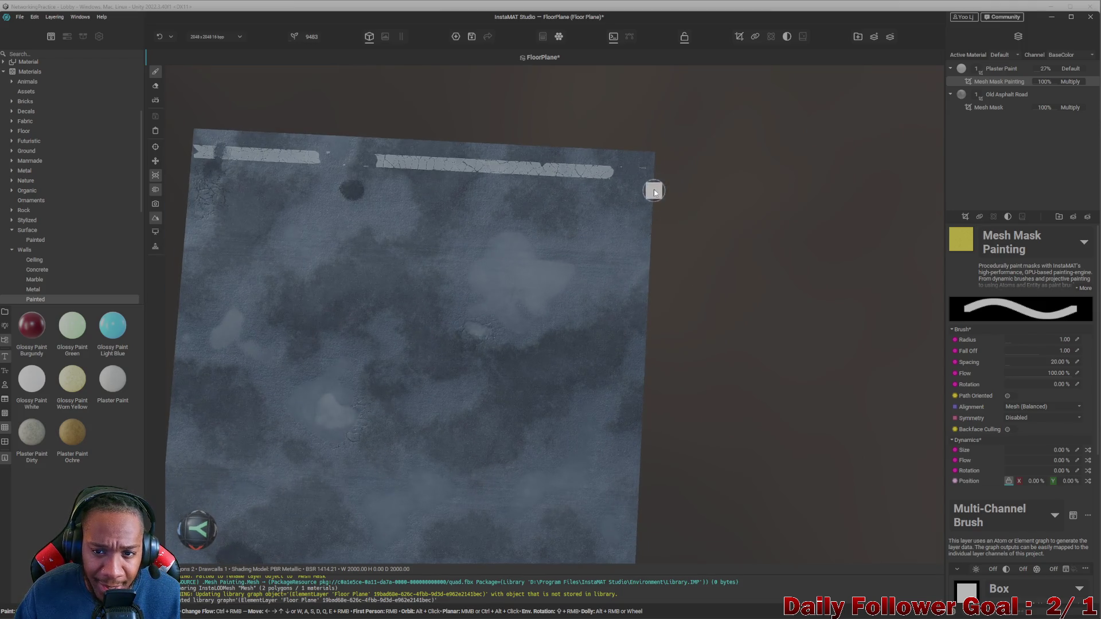
# - Paint a straight yellow stripe from the top-right corner down the floor's right edge
pyautogui.click(646, 159)
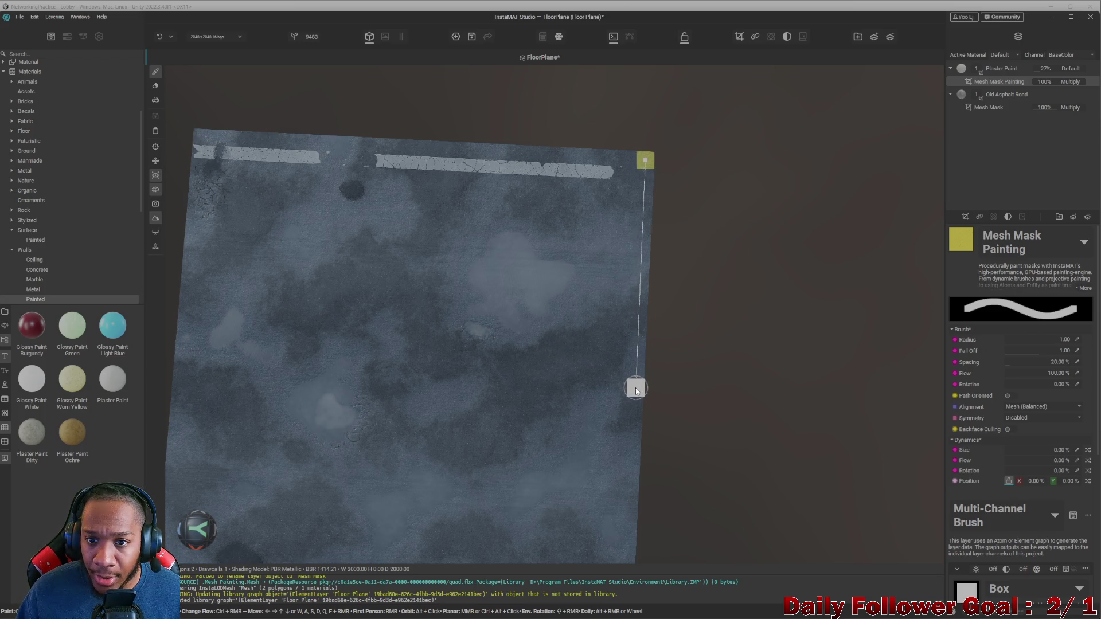
pyautogui.keyDown('shift'); pyautogui.click(636, 390); pyautogui.keyUp('shift')
pyautogui.scroll(-2, 536, 364)
pyautogui.moveTo(536, 364); pyautogui.dragTo(550, 290, button='middle')
pyautogui.scroll(3, 629, 253)
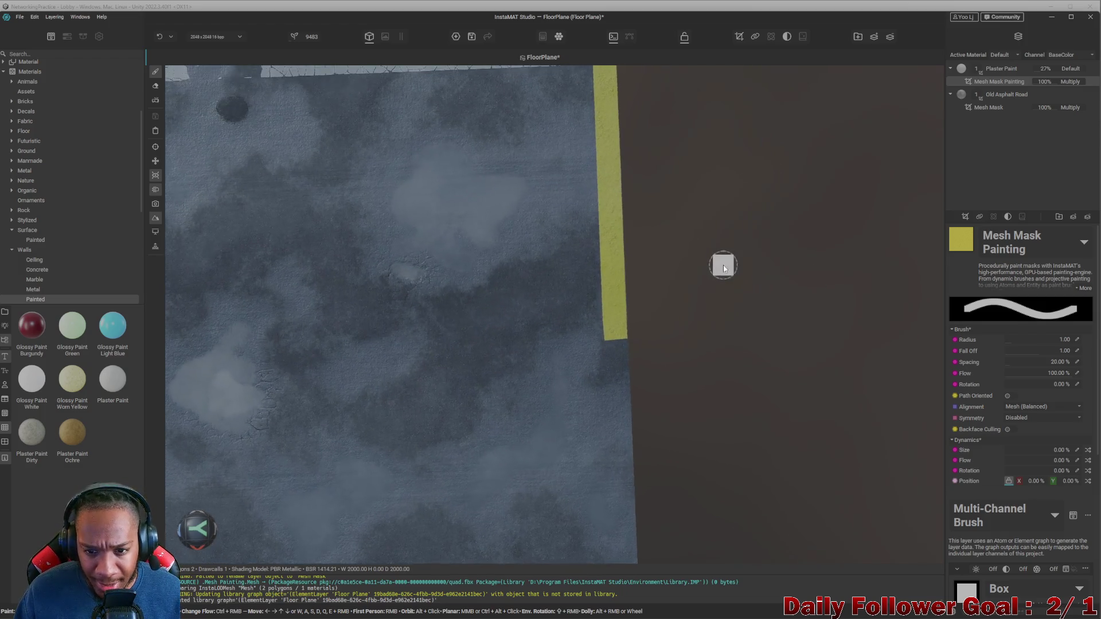
pyautogui.moveTo(724, 264); pyautogui.dragTo(740, 317, button='middle')
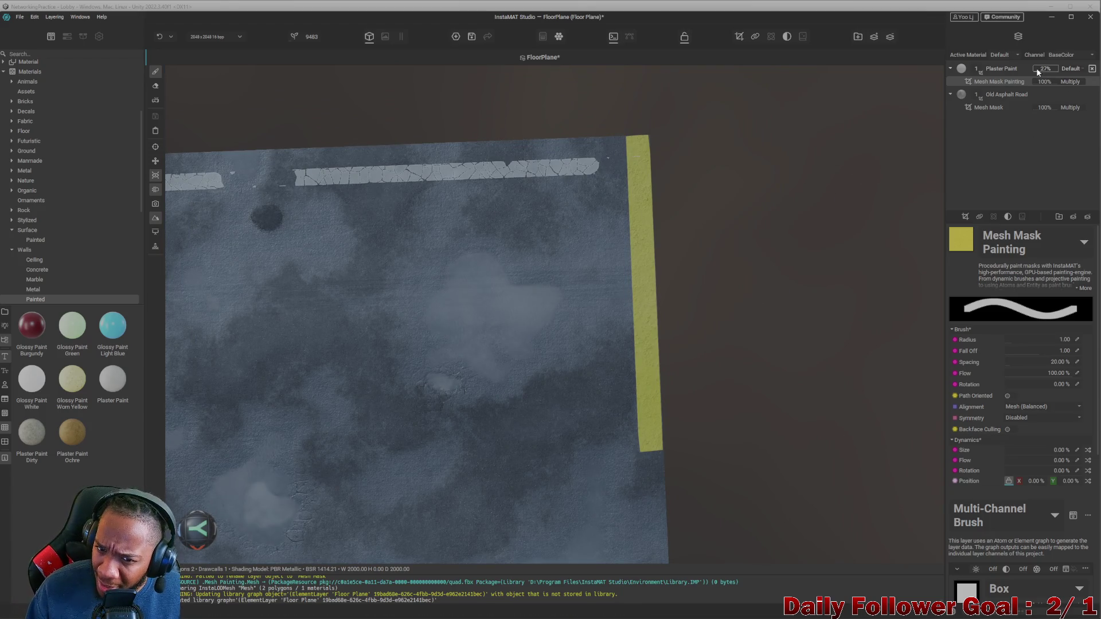
# - Fade the Plaster Paint layer opacity to 7%
pyautogui.moveTo(1038, 73); pyautogui.dragTo(1034, 71)
pyautogui.moveTo(762, 287)
pyautogui.keyDown('alt'); pyautogui.mouseDown()
pyautogui.moveTo(826, 278)
pyautogui.moveTo(778, 263)
pyautogui.moveTo(781, 212)
pyautogui.mouseUp(); pyautogui.keyUp('alt')
pyautogui.scroll(2, 782, 213)
pyautogui.scroll(3, 757, 297)
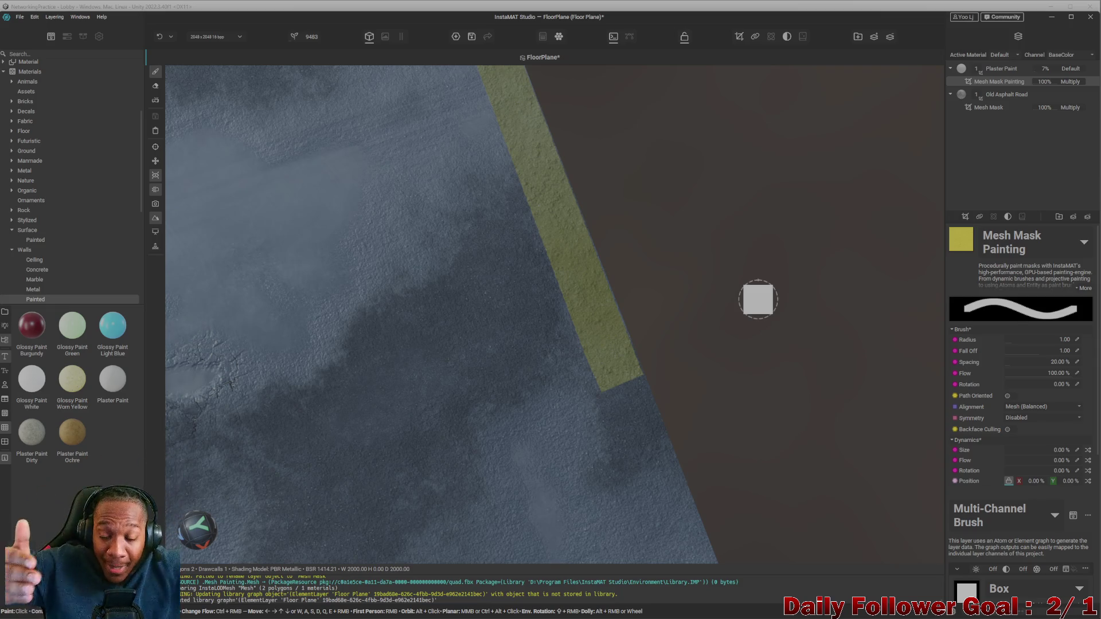
pyautogui.scroll(-5, 758, 298)
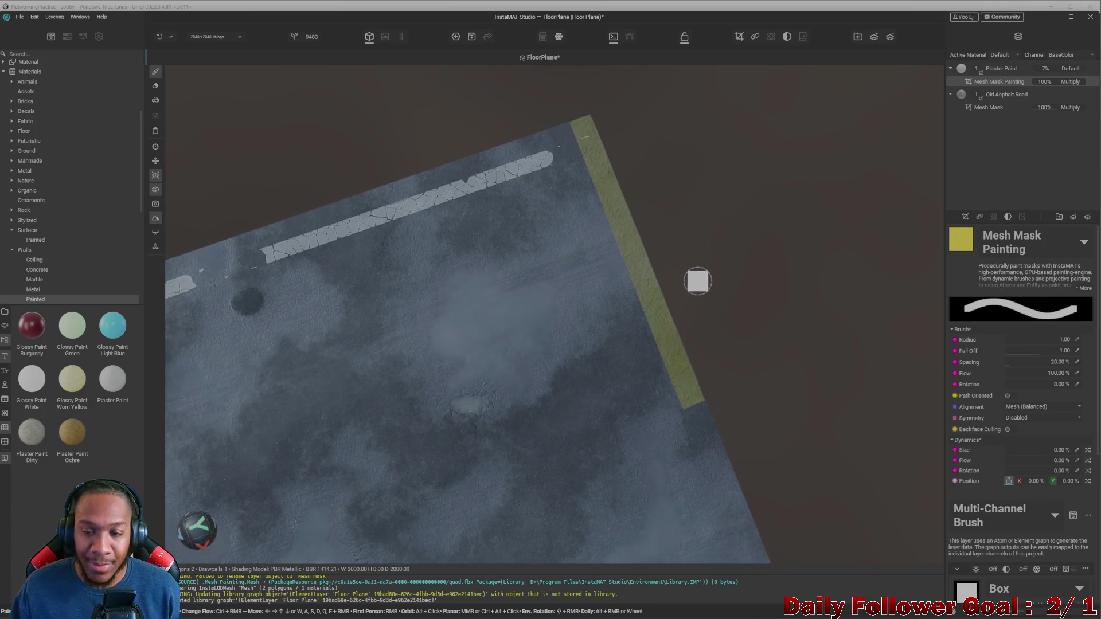
pyautogui.scroll(-3, 697, 287)
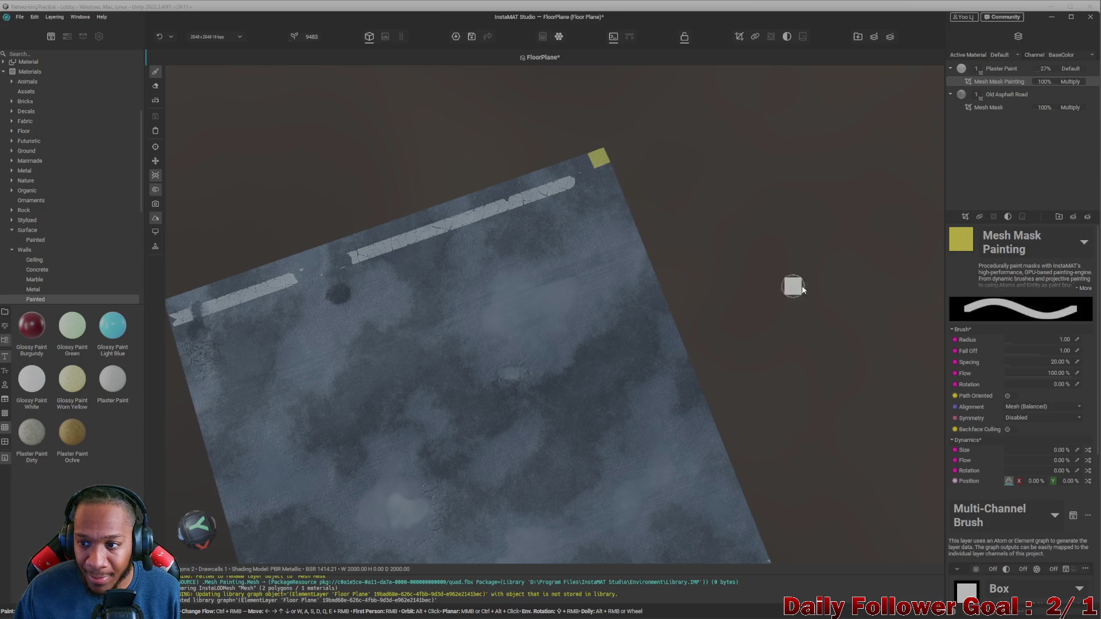
# - Open the brush shape picker, search 'no', and browse the Favorites and Grunge categories
pyautogui.scroll(-3, 986, 343)
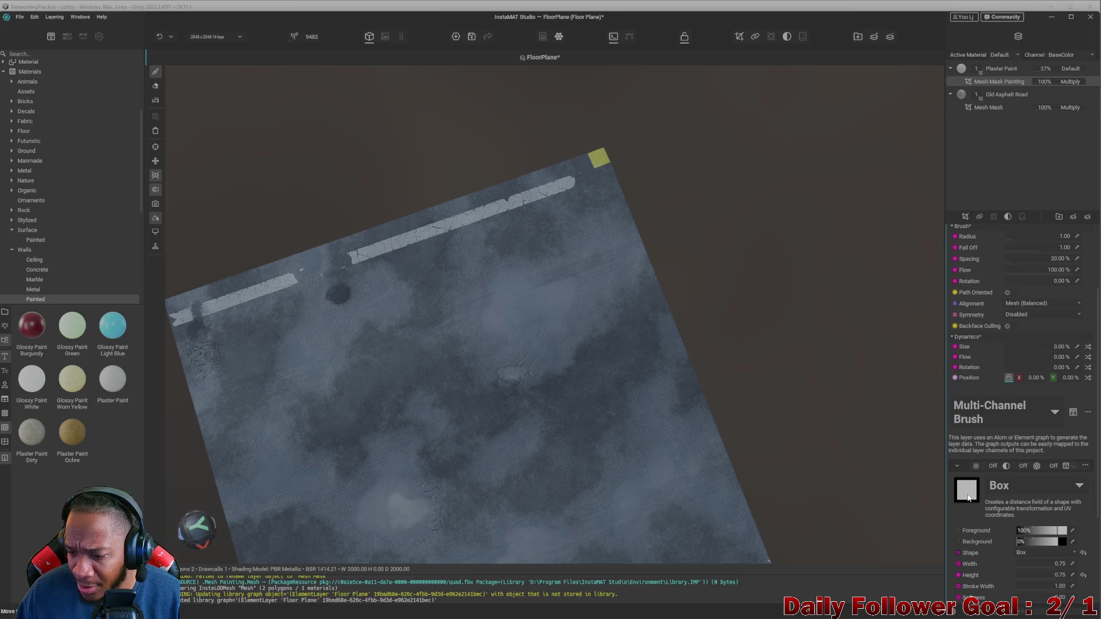
pyautogui.click(968, 496)
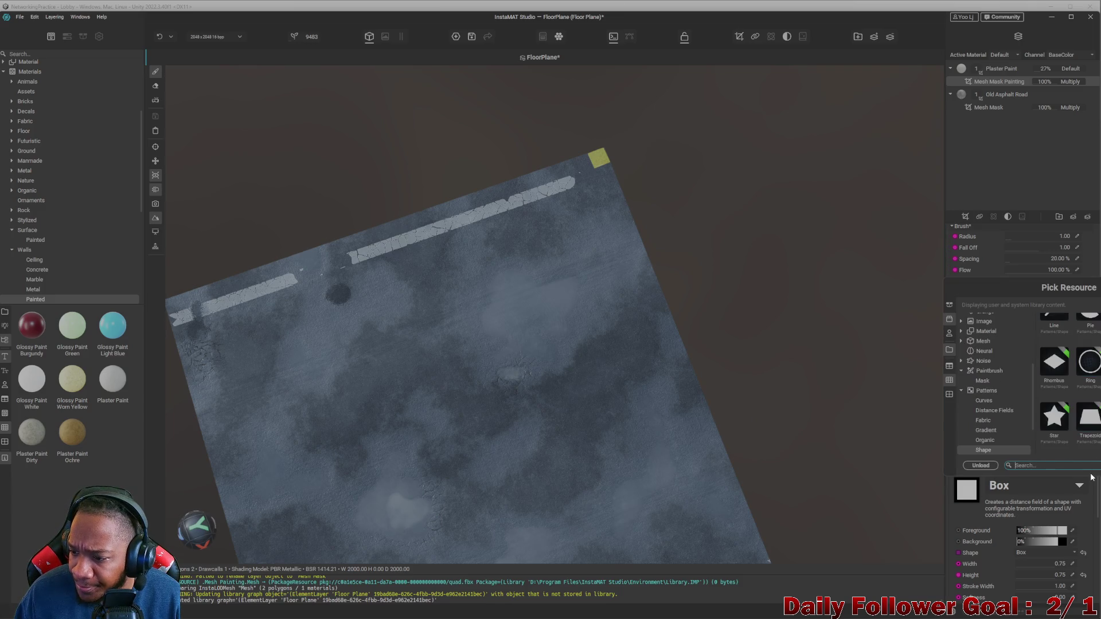
pyautogui.write('noise')
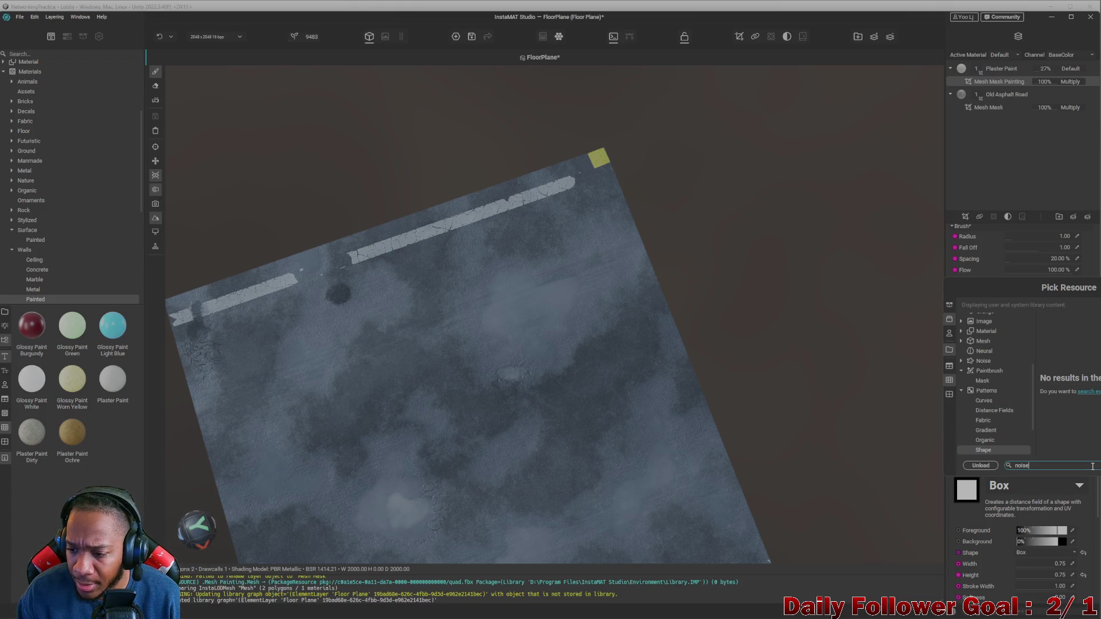
pyautogui.scroll(5, 984, 337)
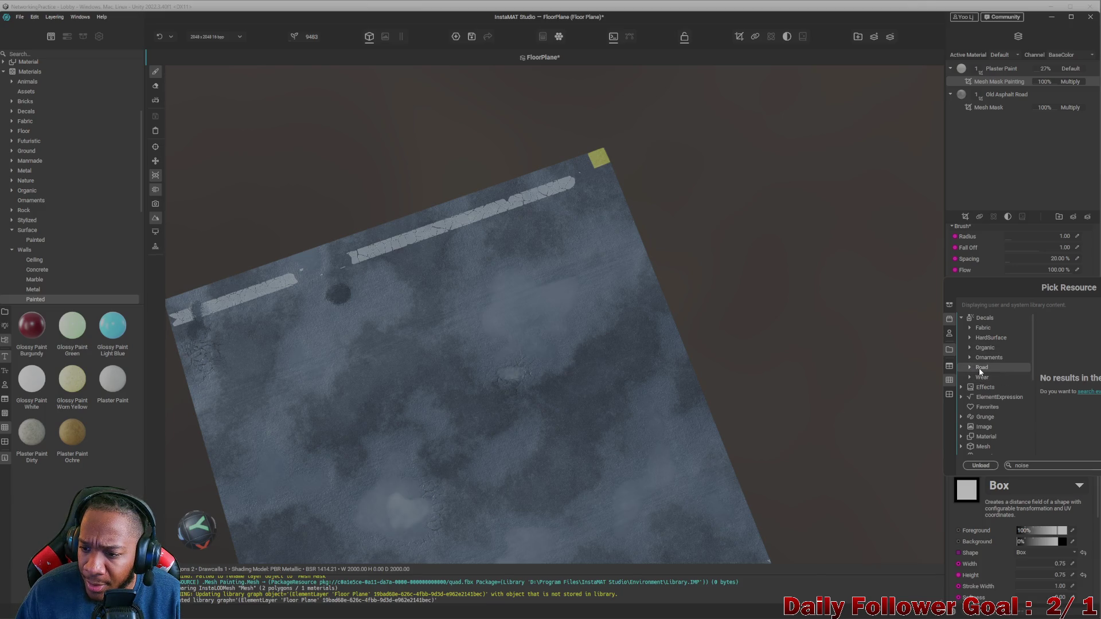
pyautogui.scroll(-3, 981, 385)
pyautogui.click(987, 353)
pyautogui.click(984, 364)
# - Clear the search, set Scratches 2 as the brush shape, and paint along the right edge
pyautogui.hotkey('ctrl', 'a')
pyautogui.press('BackSpace')
pyautogui.scroll(-3, 1069, 384)
pyautogui.scroll(-3, 1069, 384)
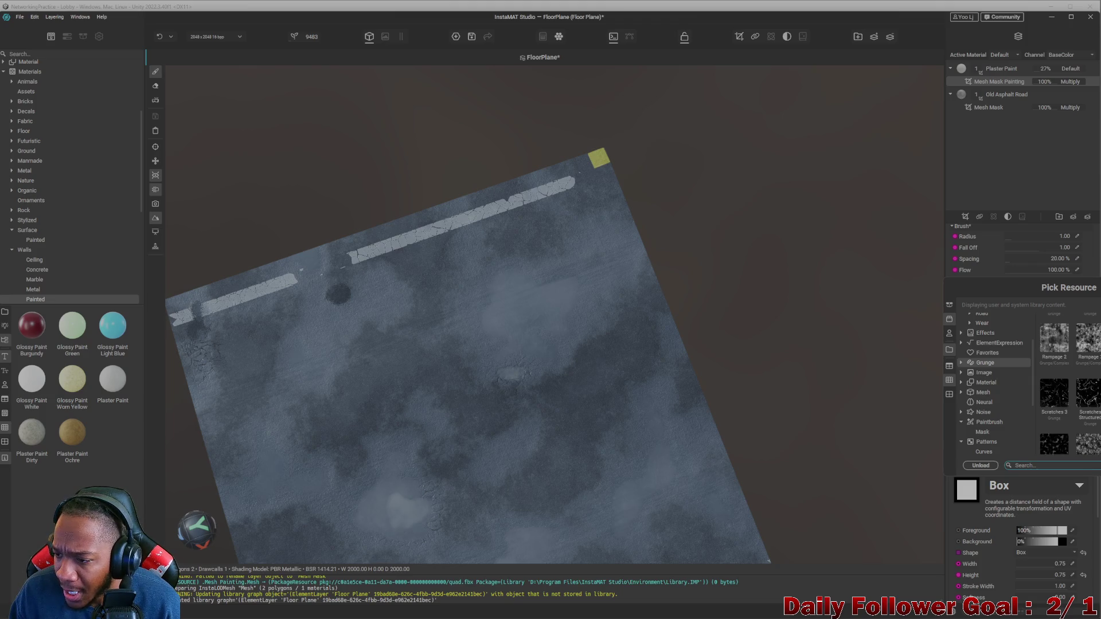
pyautogui.click(1054, 442)
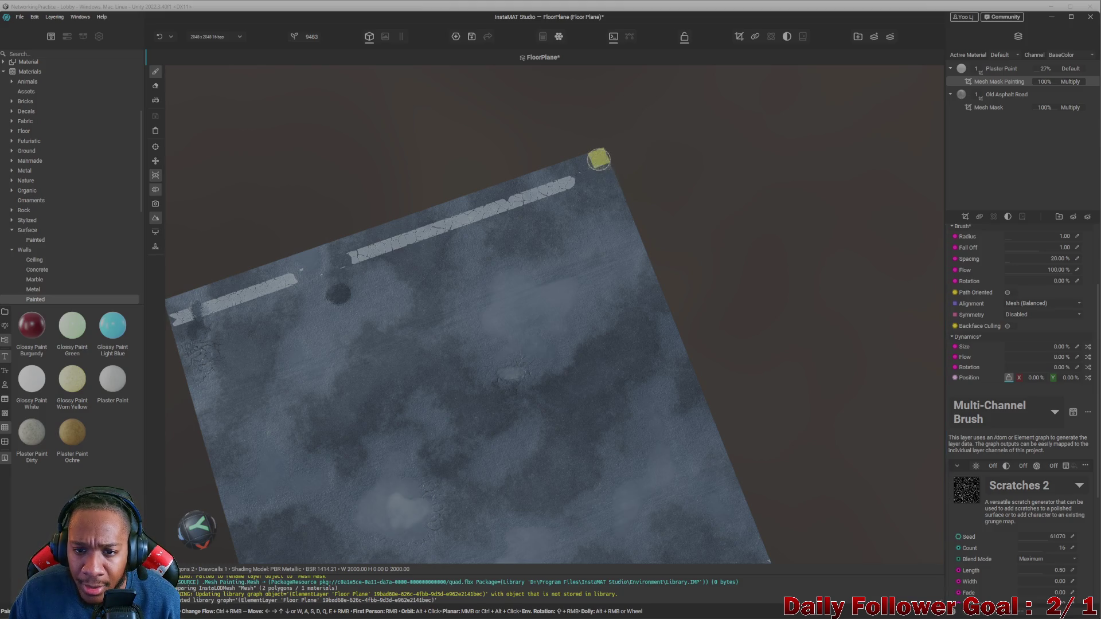
pyautogui.keyDown('shift'); pyautogui.click(653, 302); pyautogui.keyUp('shift')
# - Undo the Scratches 2 stroke and switch the brush shape to Cracks Organic
pyautogui.keyDown('alt'); pyautogui.moveTo(678, 360); pyautogui.dragTo(659, 209, button='right'); pyautogui.keyUp('alt')
pyautogui.moveTo(658, 209); pyautogui.dragTo(717, 314, button='middle')
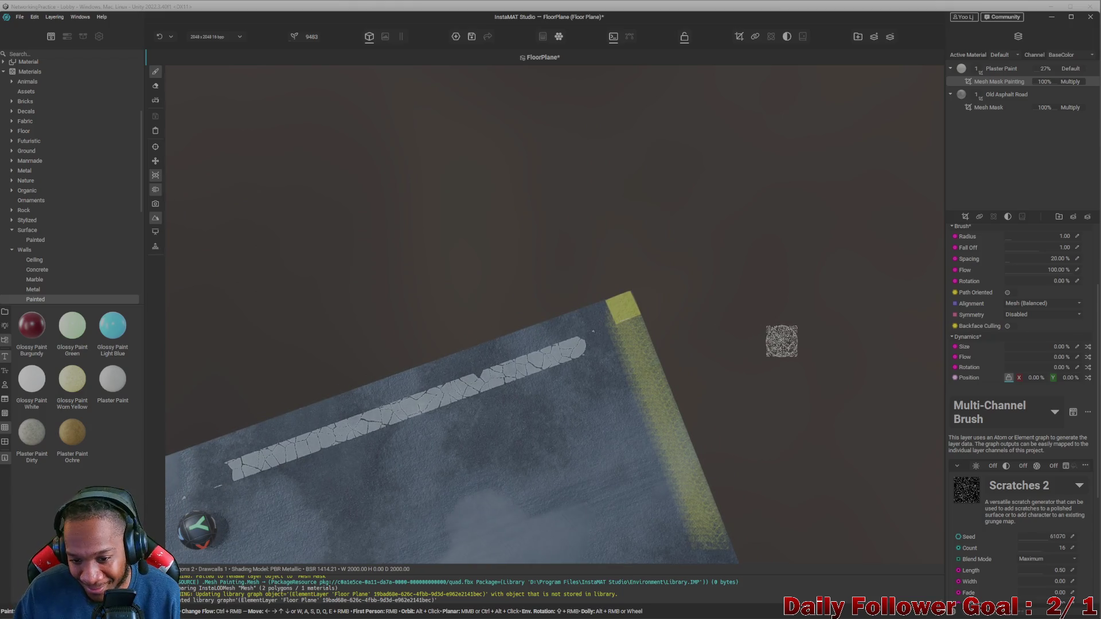
pyautogui.hotkey('ctrl', 'z')
pyautogui.hotkey('ctrl', 'z')
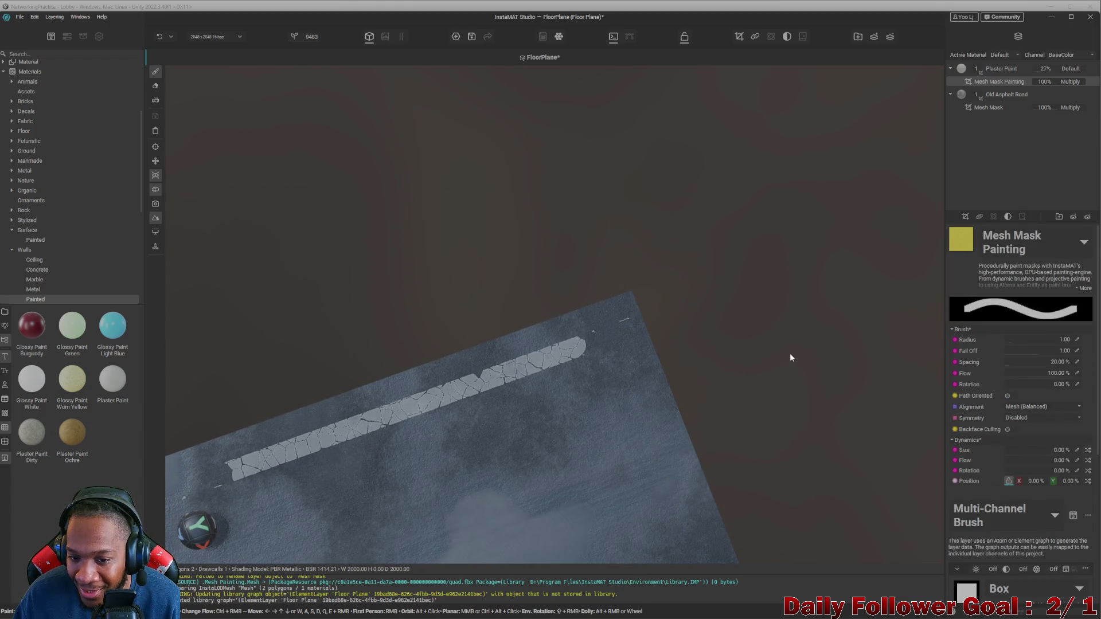
pyautogui.scroll(-2, 971, 514)
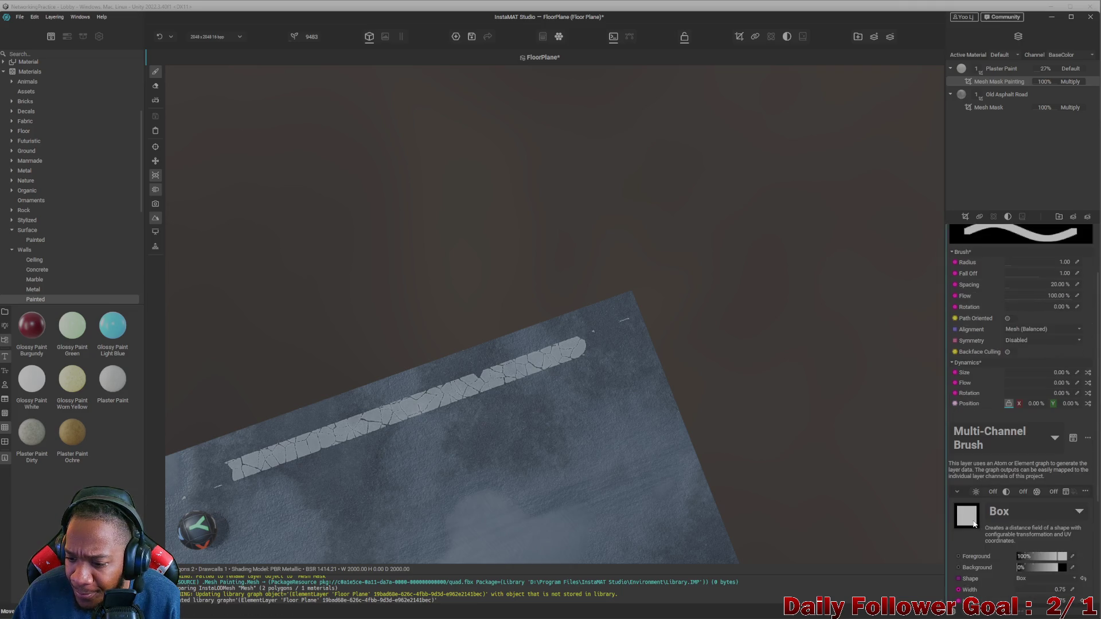
pyautogui.click(999, 516)
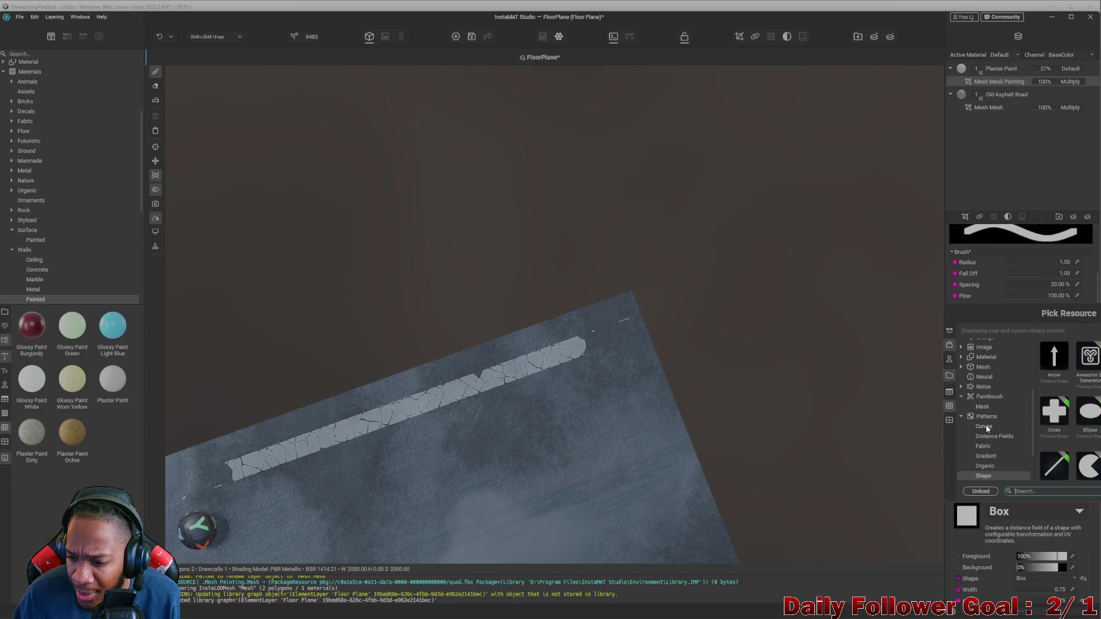
pyautogui.click(989, 456)
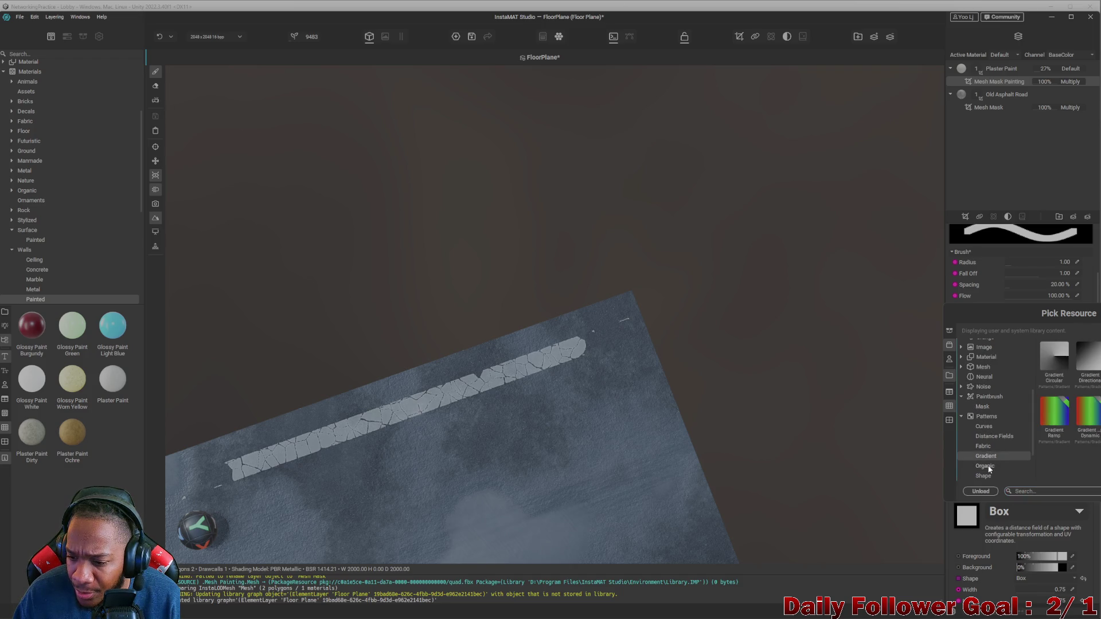
pyautogui.click(988, 466)
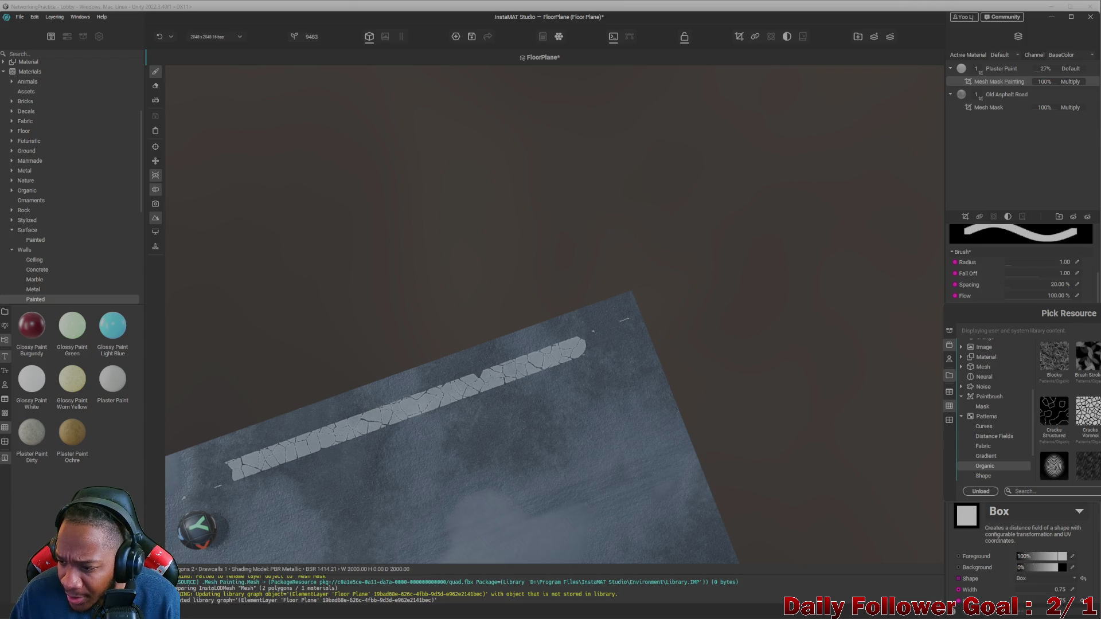
pyautogui.doubleClick(1096, 359)
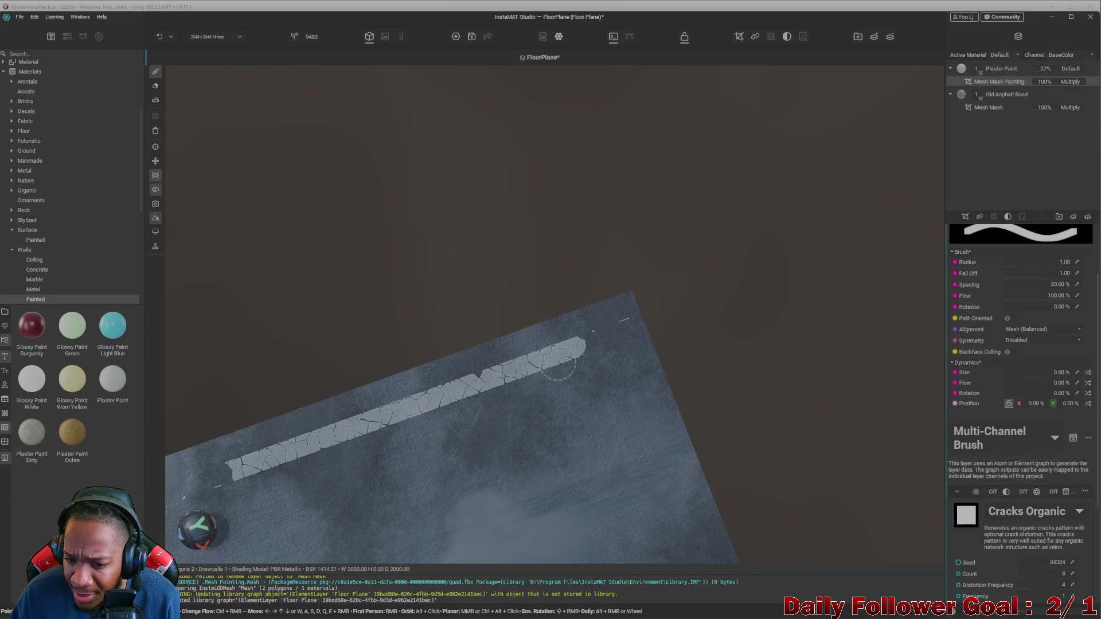
# - Paint a yellow test strip along the plane's right edge, then undo it twice
pyautogui.moveTo(624, 309)
pyautogui.mouseDown()
pyautogui.moveTo(710, 535)
pyautogui.moveTo(651, 442)
pyautogui.moveTo(643, 364)
pyautogui.mouseUp()
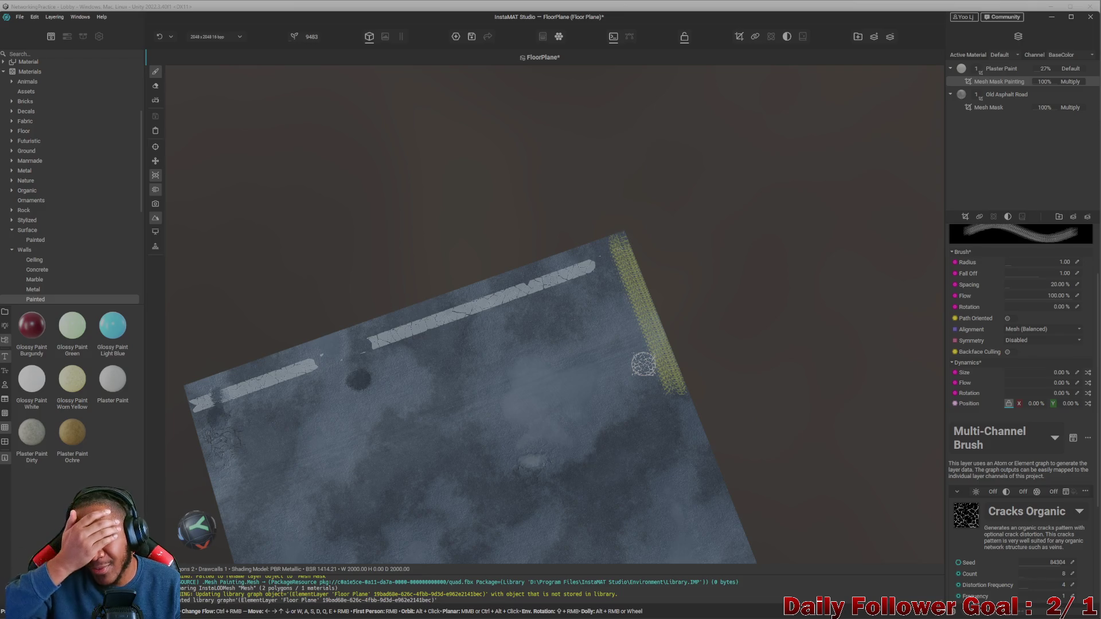
pyautogui.moveTo(644, 364)
pyautogui.keyDown('alt'); pyautogui.mouseDown()
pyautogui.moveTo(632, 265)
pyautogui.moveTo(652, 238)
pyautogui.mouseUp(); pyautogui.keyUp('alt')
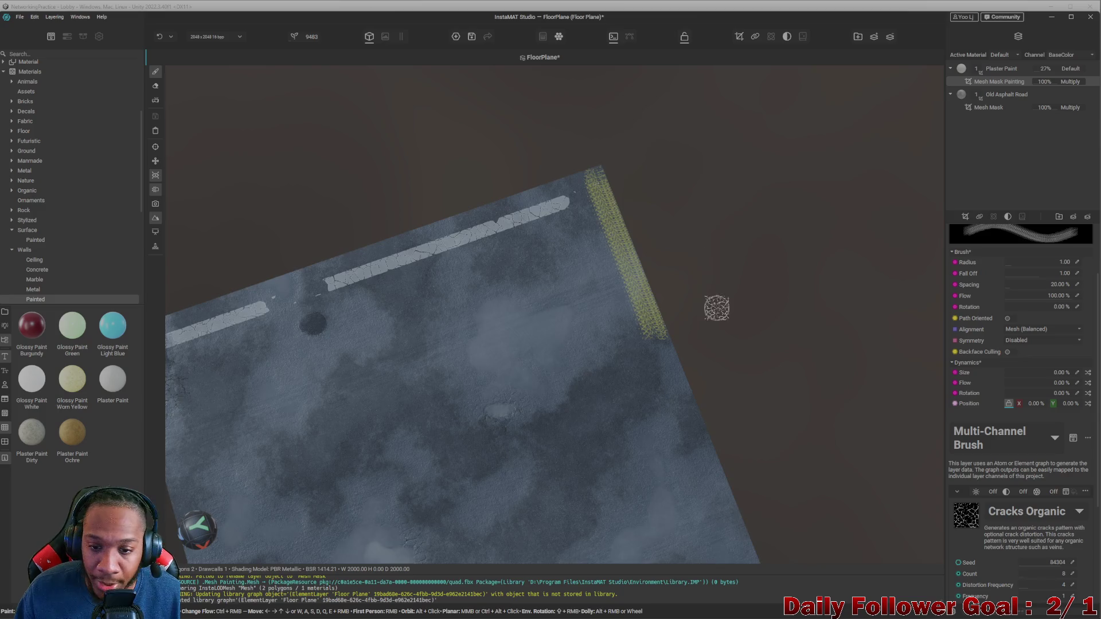
pyautogui.scroll(4, 716, 304)
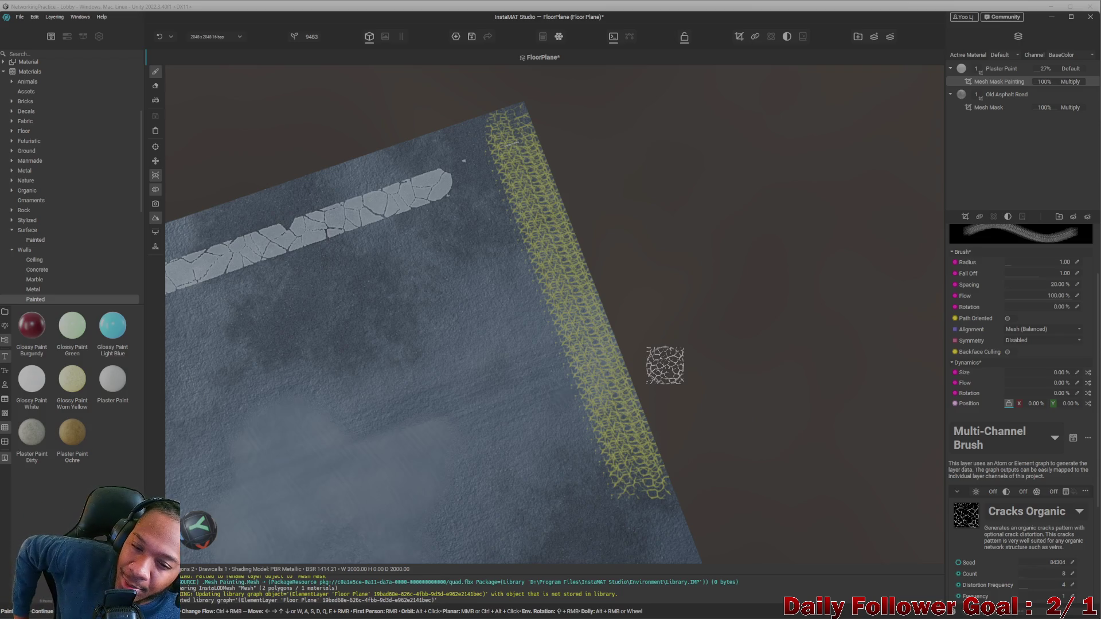
pyautogui.hotkey('ctrl', 'z')
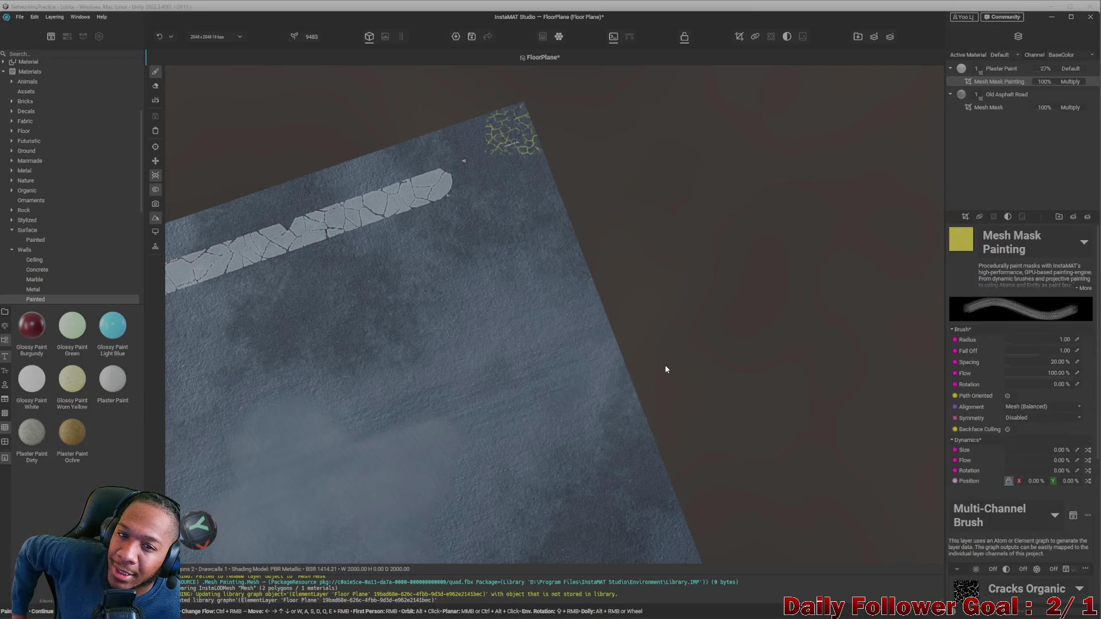
pyautogui.hotkey('ctrl', 'z')
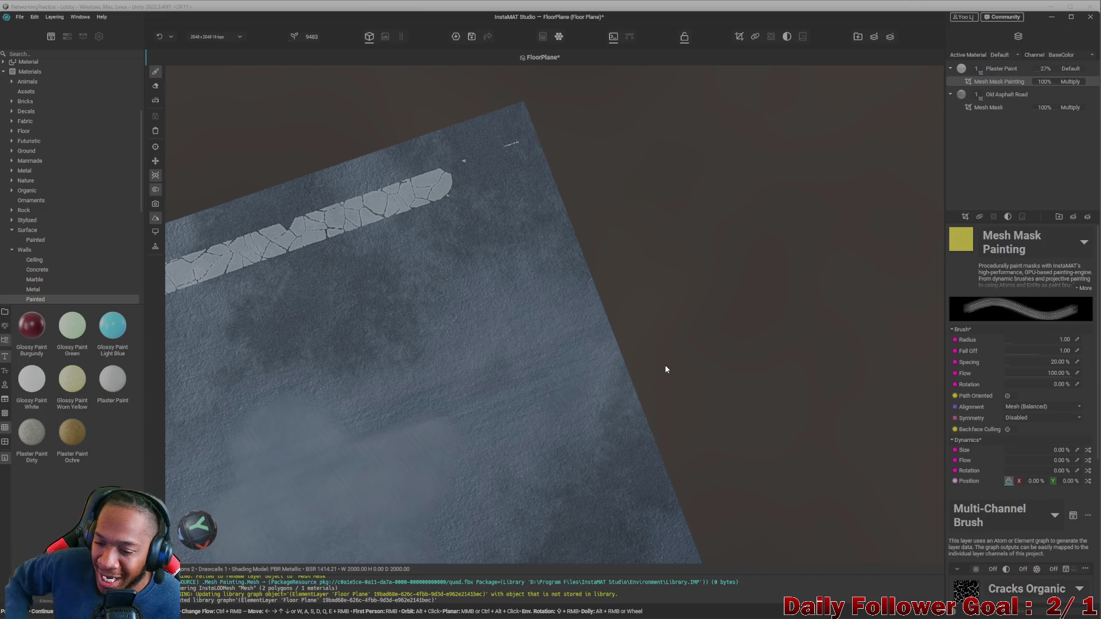
pyautogui.scroll(-1, 969, 551)
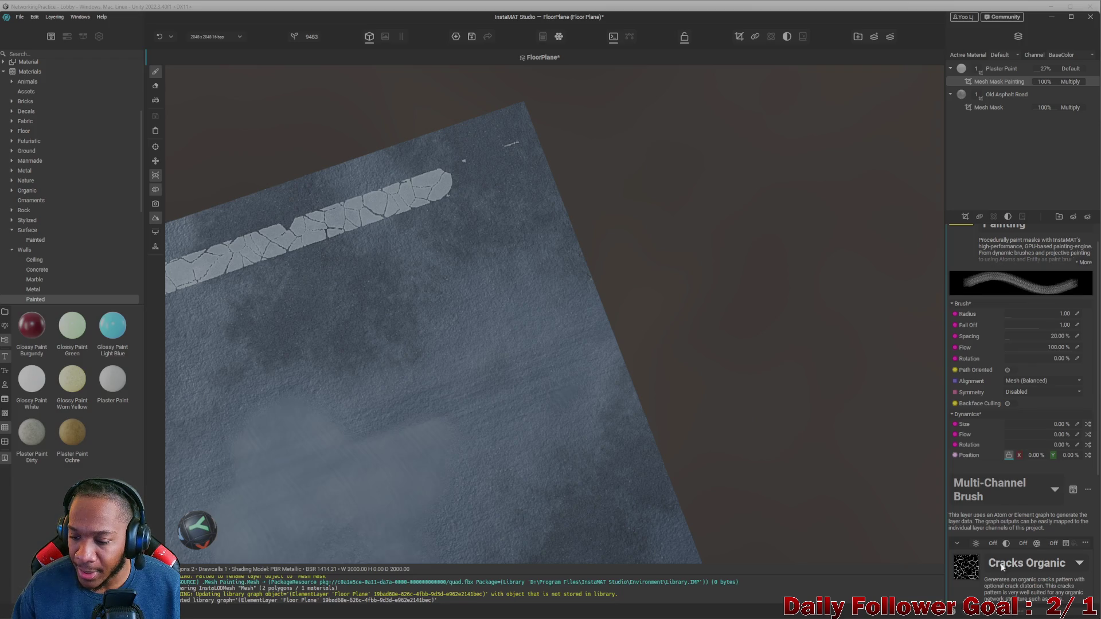
# - Set the brush pattern to Patterns > Shape > Box
pyautogui.click(1024, 565)
pyautogui.click(988, 497)
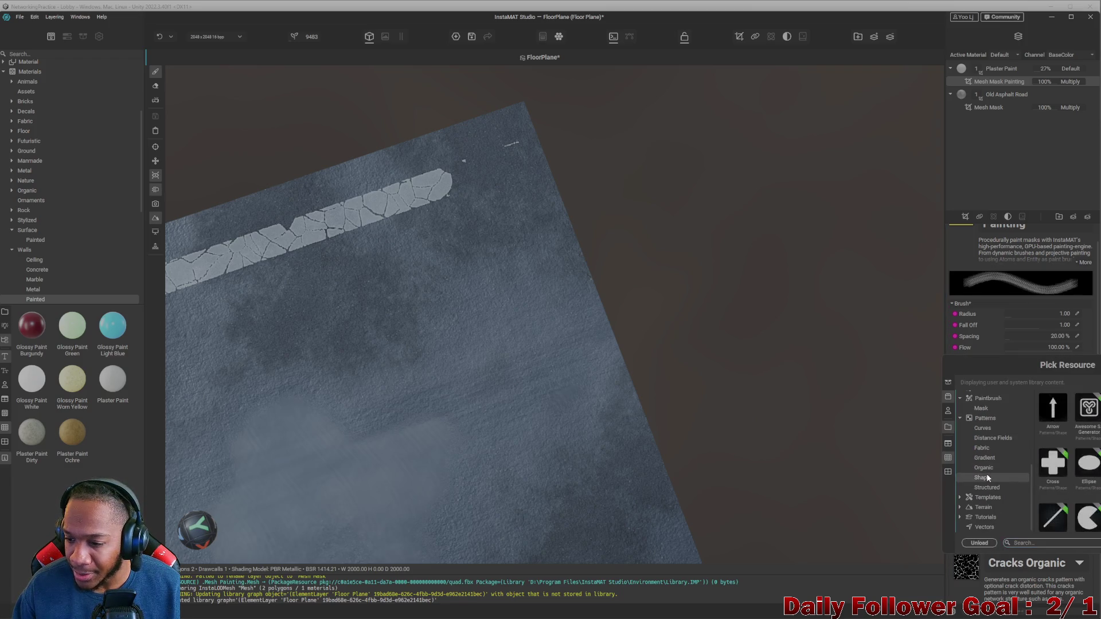
pyautogui.click(1053, 407)
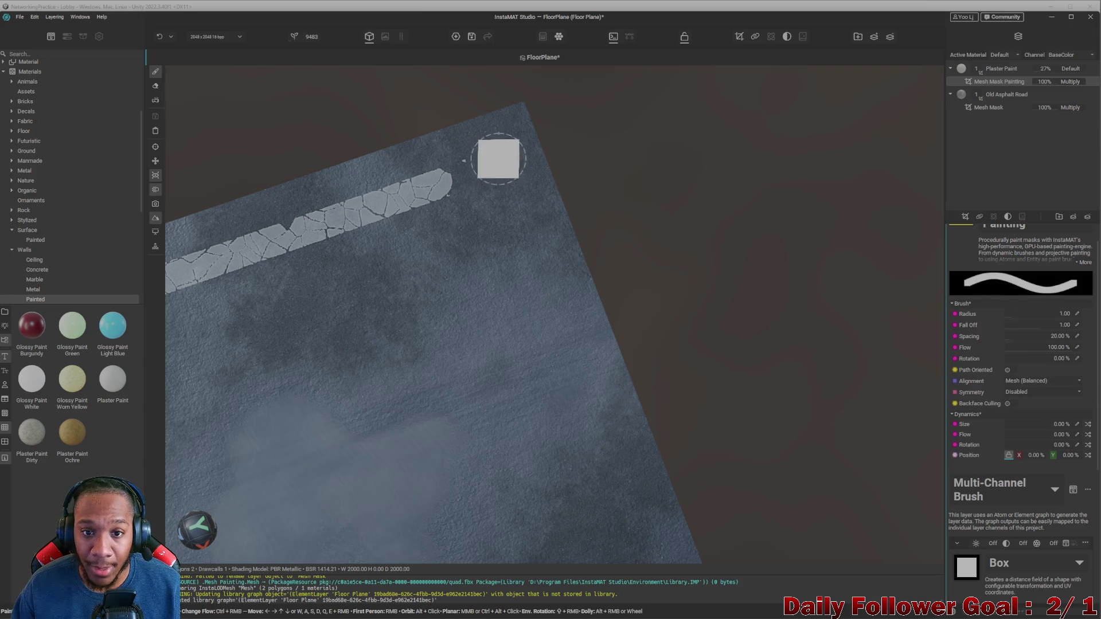
# - Paint a straight solid yellow stripe from the top-right corner down the right edge
pyautogui.keyDown('alt'); pyautogui.moveTo(766, 189); pyautogui.dragTo(727, 154); pyautogui.keyUp('alt')
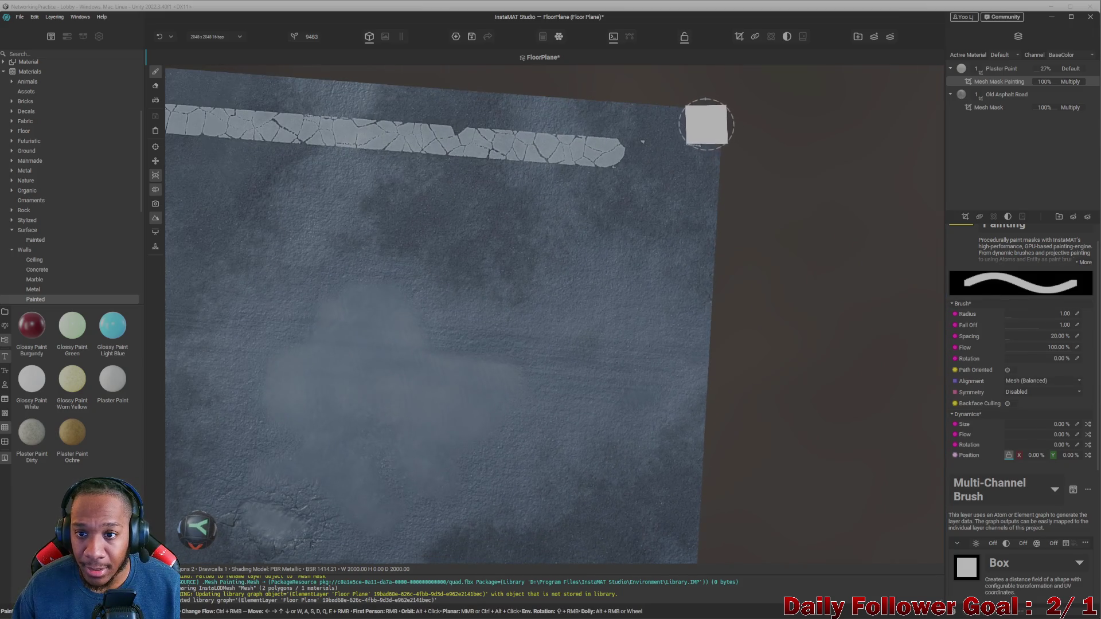
pyautogui.click(704, 143)
pyautogui.keyDown('shift'); pyautogui.click(691, 394); pyautogui.keyUp('shift')
pyautogui.moveTo(747, 410)
pyautogui.keyDown('alt'); pyautogui.mouseDown()
pyautogui.moveTo(772, 366)
pyautogui.moveTo(669, 201)
pyautogui.mouseUp(); pyautogui.keyUp('alt')
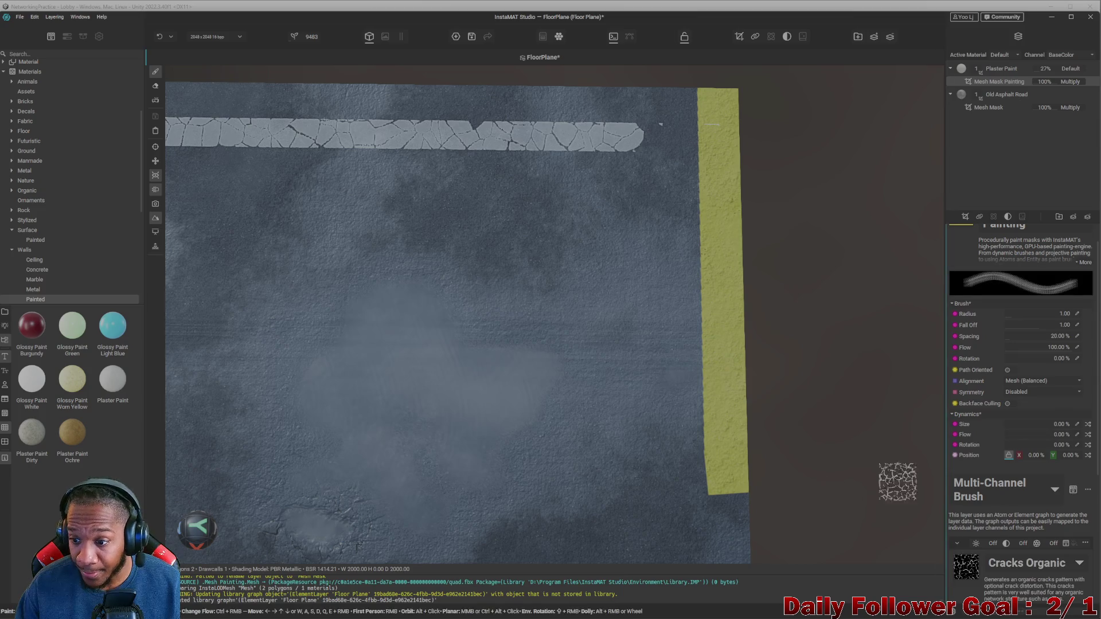
pyautogui.scroll(-5, 1016, 504)
pyautogui.scroll(3, 1013, 508)
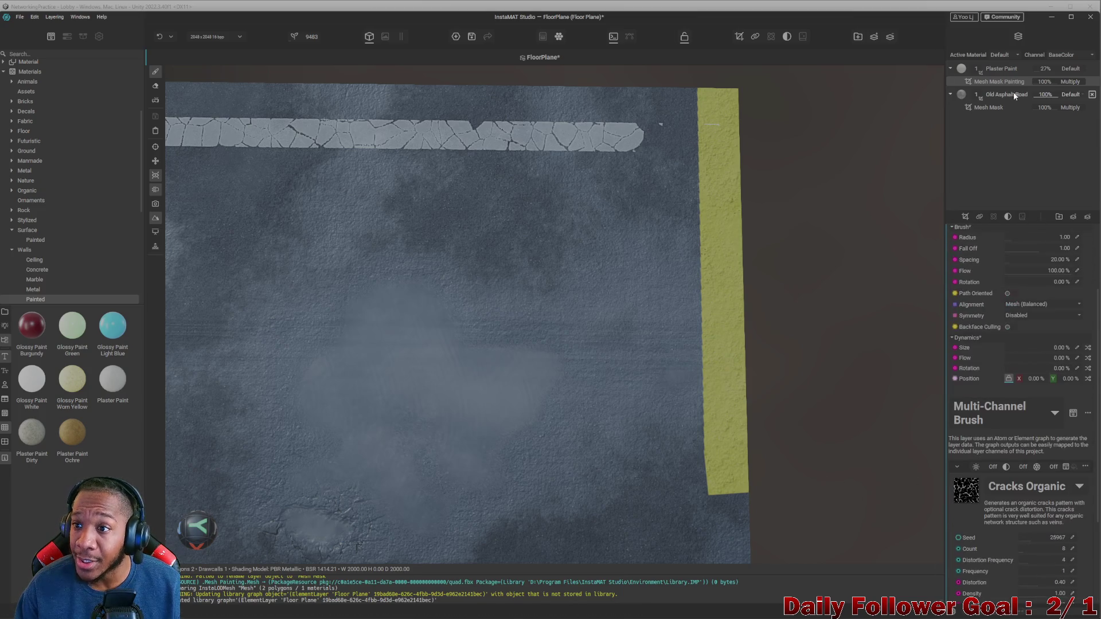
# - Set the Cracks Organic Output to 0% and paint dark cracks along the yellow stripe
pyautogui.scroll(-3, 1010, 495)
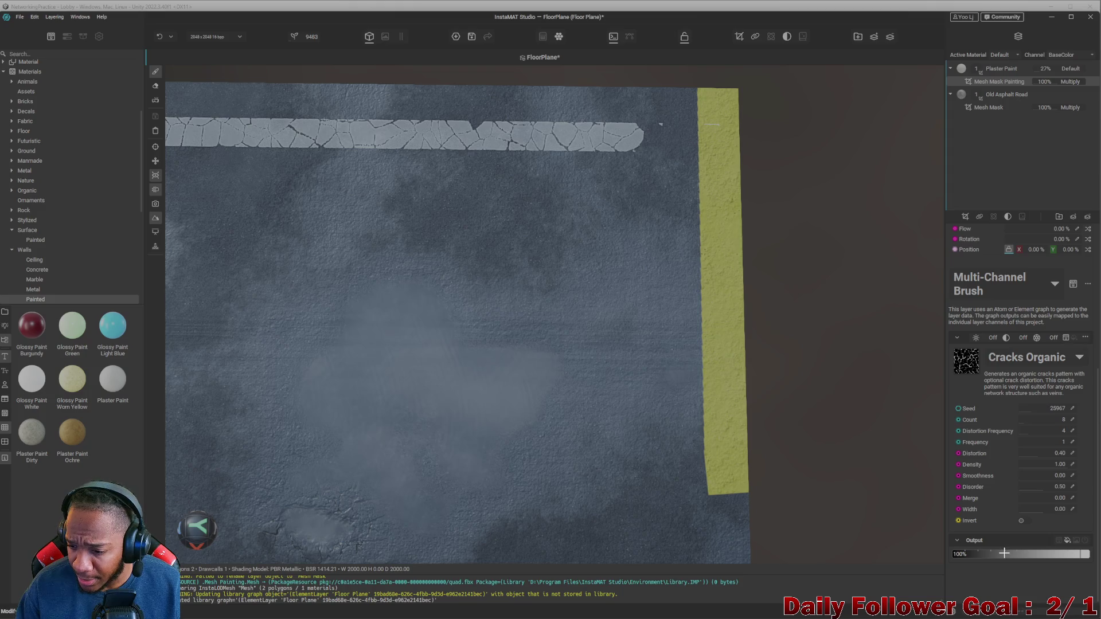
pyautogui.moveTo(1089, 554); pyautogui.dragTo(953, 554)
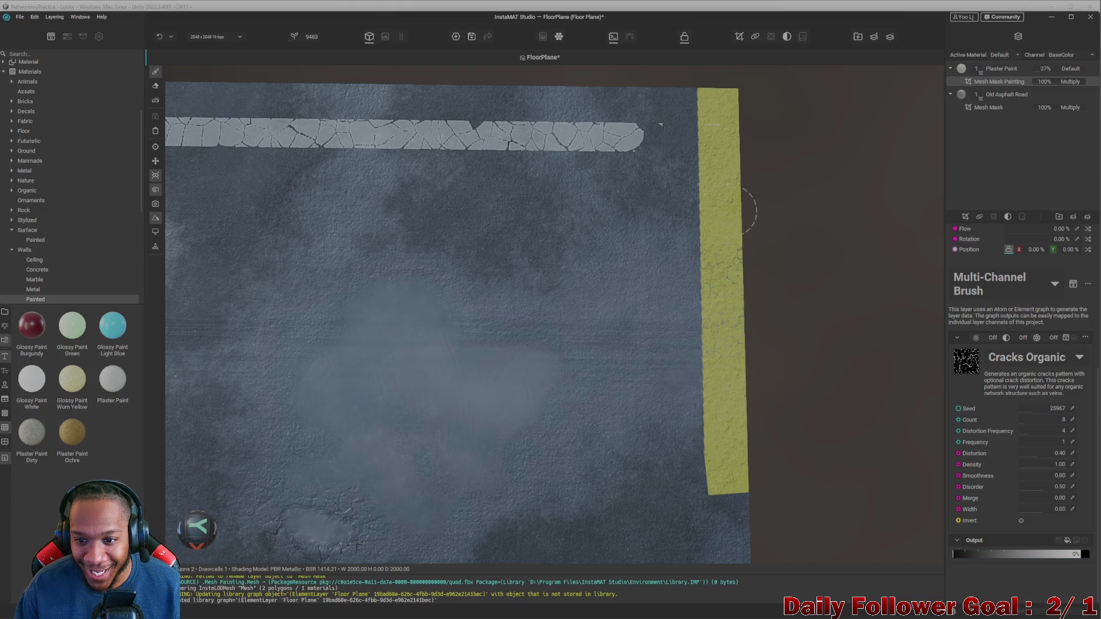
pyautogui.moveTo(696, 344)
pyautogui.mouseDown()
pyautogui.moveTo(710, 381)
pyautogui.moveTo(741, 396)
pyautogui.mouseUp()
pyautogui.moveTo(696, 314)
pyautogui.mouseDown()
pyautogui.moveTo(678, 216)
pyautogui.moveTo(671, 229)
pyautogui.mouseUp()
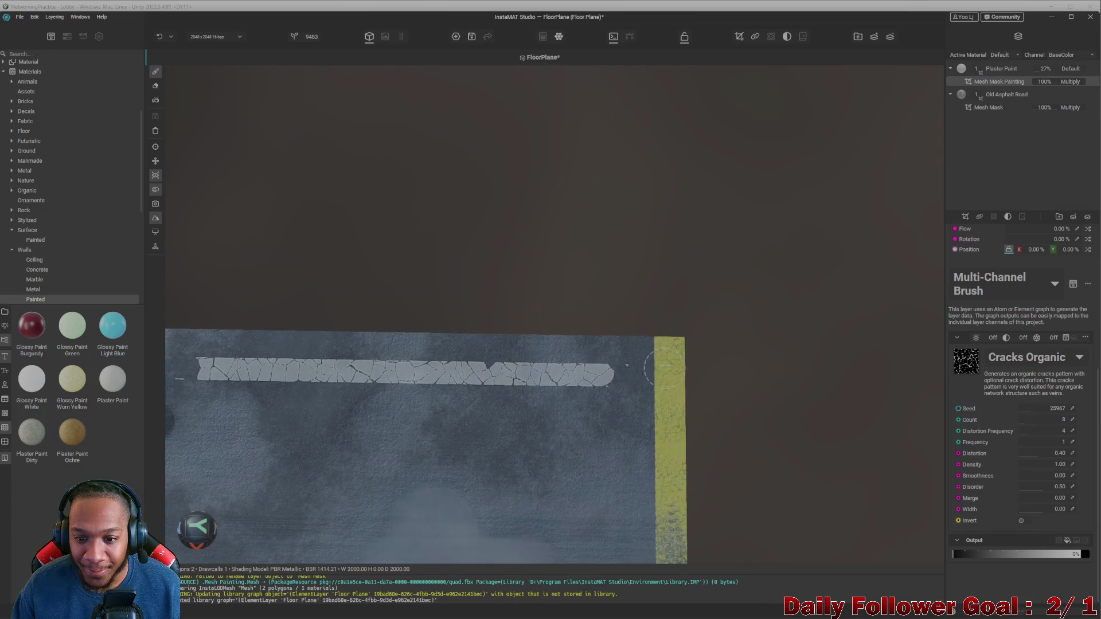
pyautogui.moveTo(670, 367)
pyautogui.mouseDown()
pyautogui.moveTo(664, 492)
pyautogui.moveTo(685, 400)
pyautogui.mouseUp()
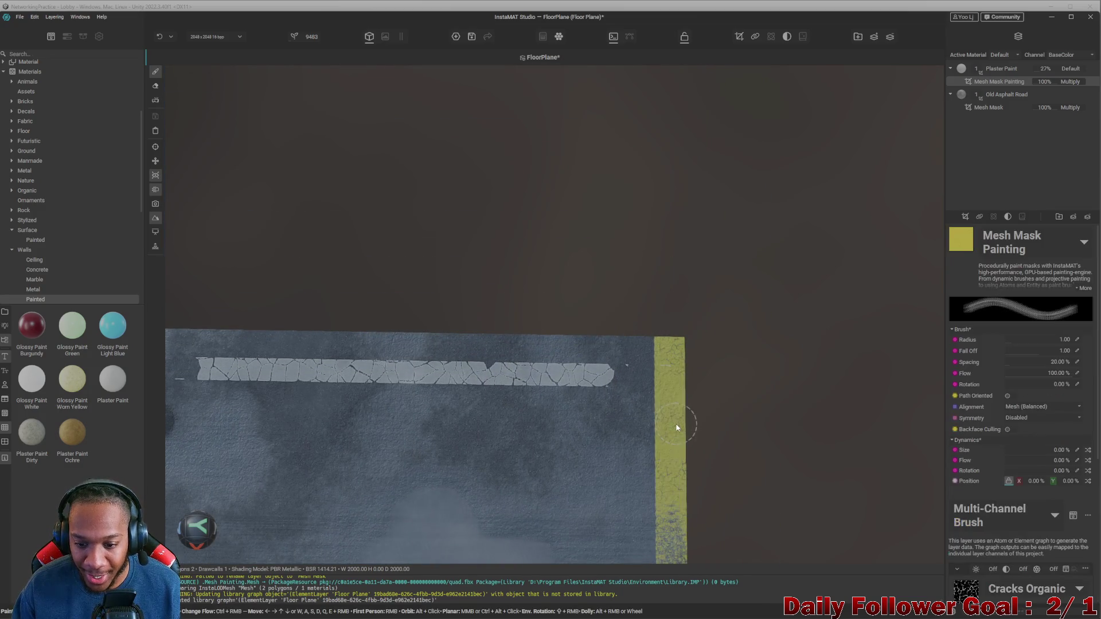
pyautogui.moveTo(641, 366); pyautogui.dragTo(655, 491)
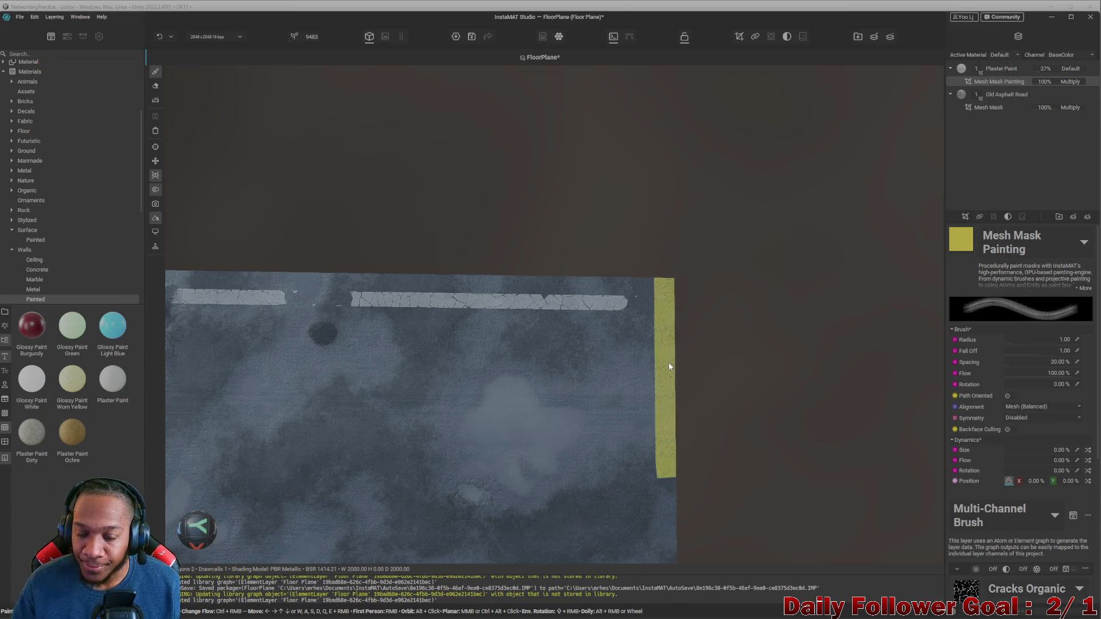
# - Undo the oversized cracks, set the brush radius to 2.58, and paint finer cracks down the stripe
pyautogui.scroll(2, 669, 379)
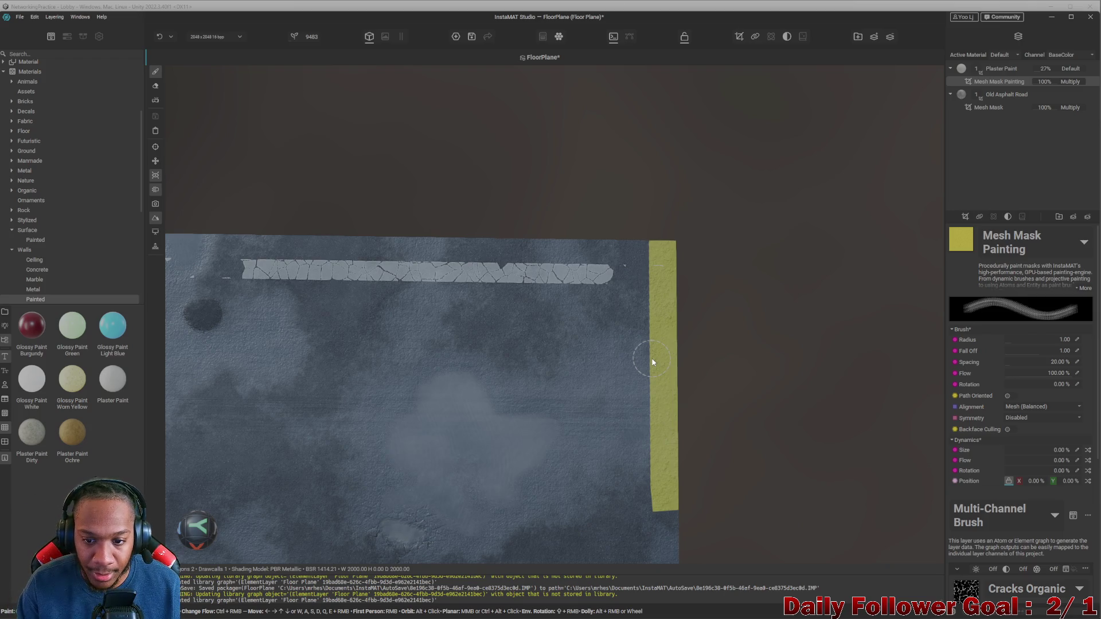
pyautogui.scroll(-2, 659, 321)
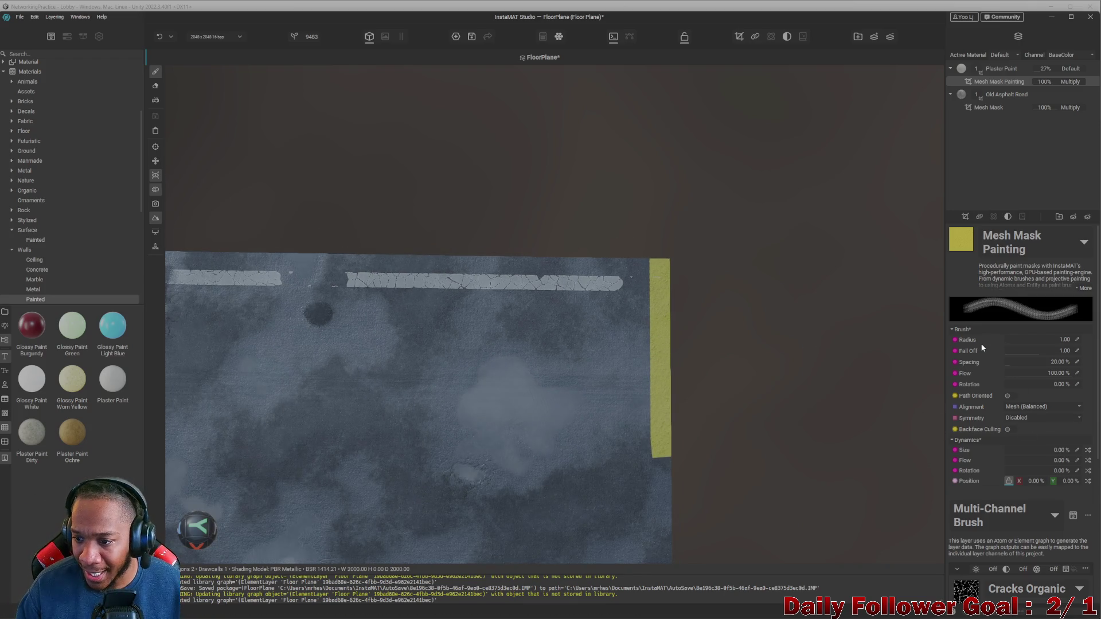
pyautogui.moveTo(1002, 339); pyautogui.dragTo(1055, 339)
pyautogui.moveTo(659, 373); pyautogui.dragTo(651, 339)
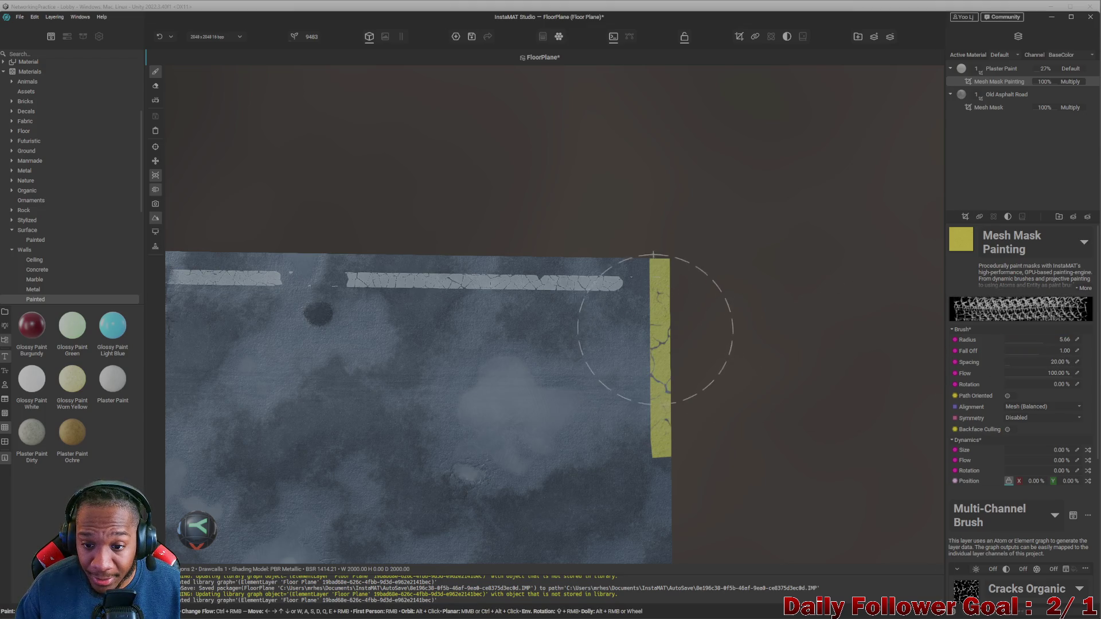
pyautogui.hotkey('ctrl', 'z')
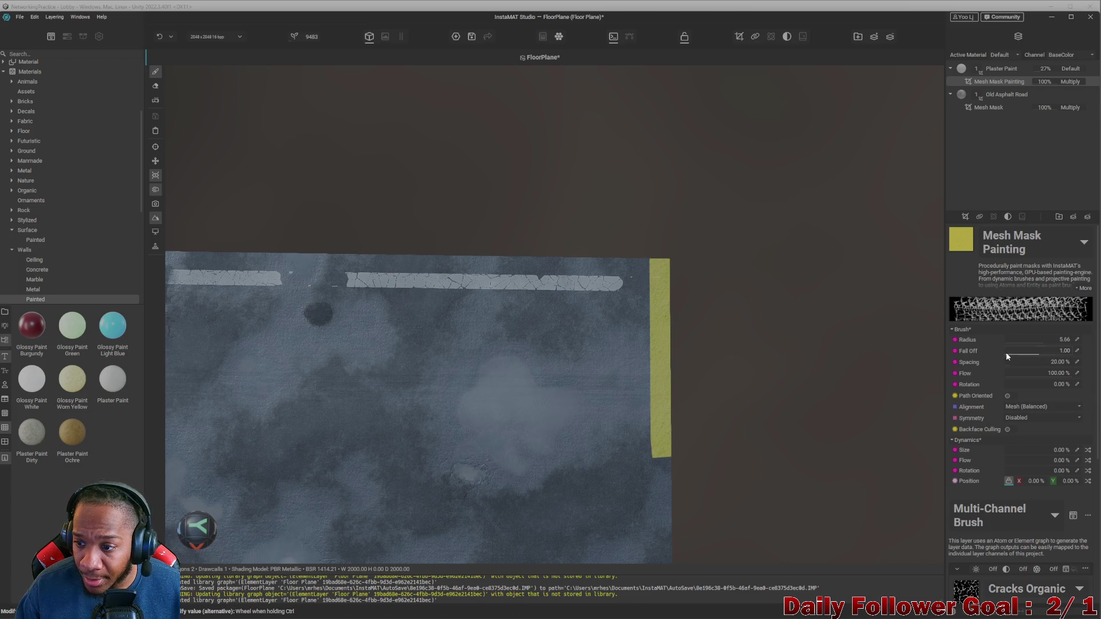
pyautogui.click(1025, 339)
pyautogui.moveTo(1025, 340); pyautogui.dragTo(1021, 339)
pyautogui.moveTo(659, 290); pyautogui.dragTo(652, 368)
pyautogui.scroll(5, 521, 425)
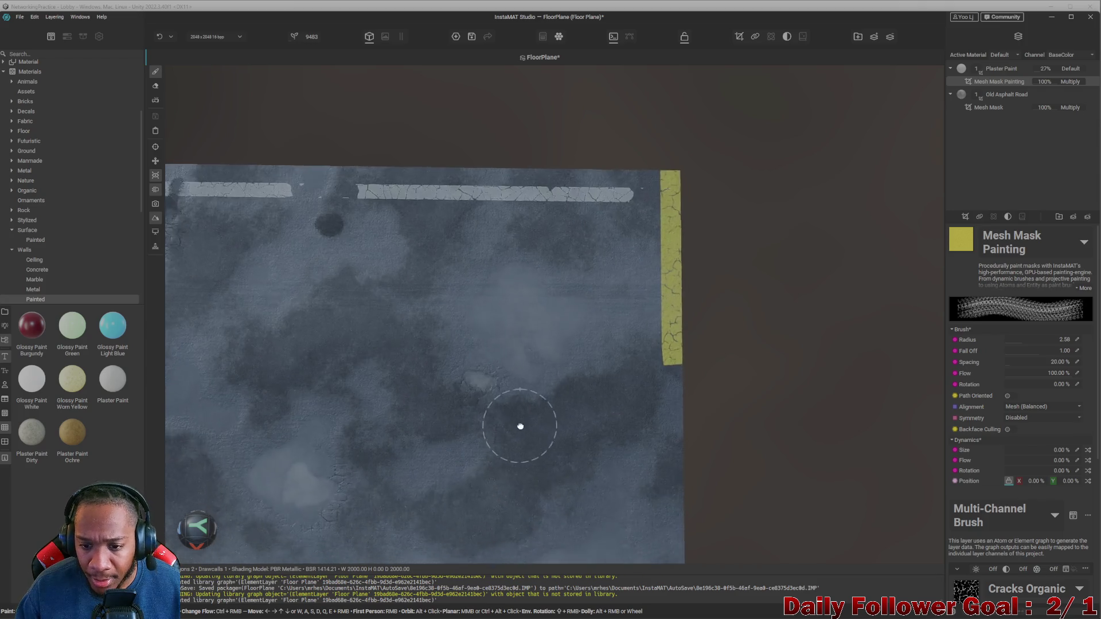
pyautogui.scroll(2, 669, 355)
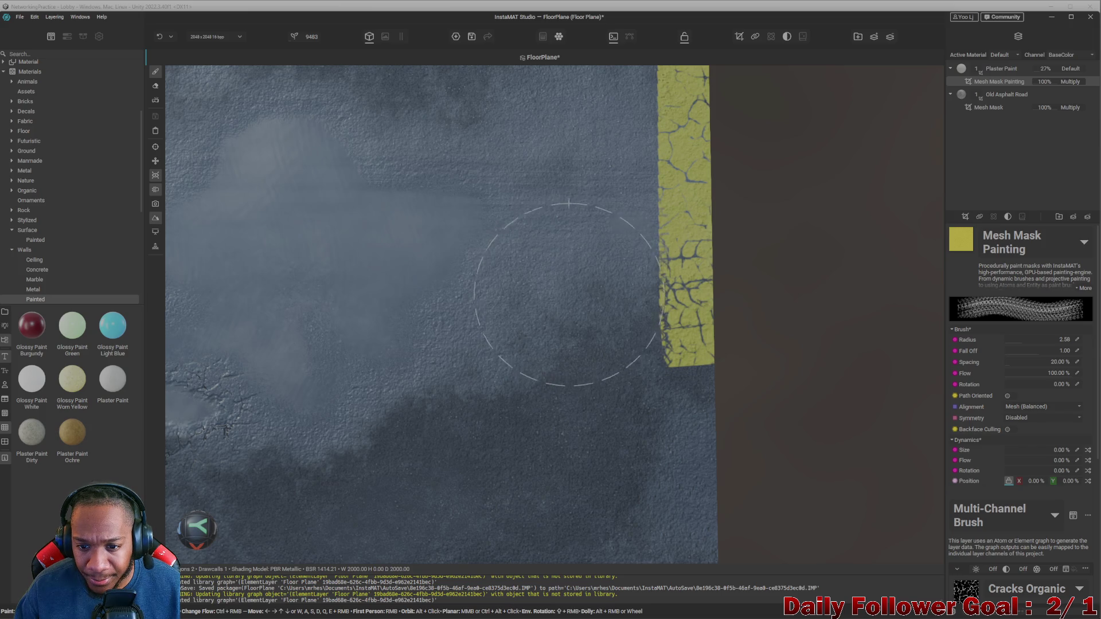
pyautogui.scroll(-5, 745, 250)
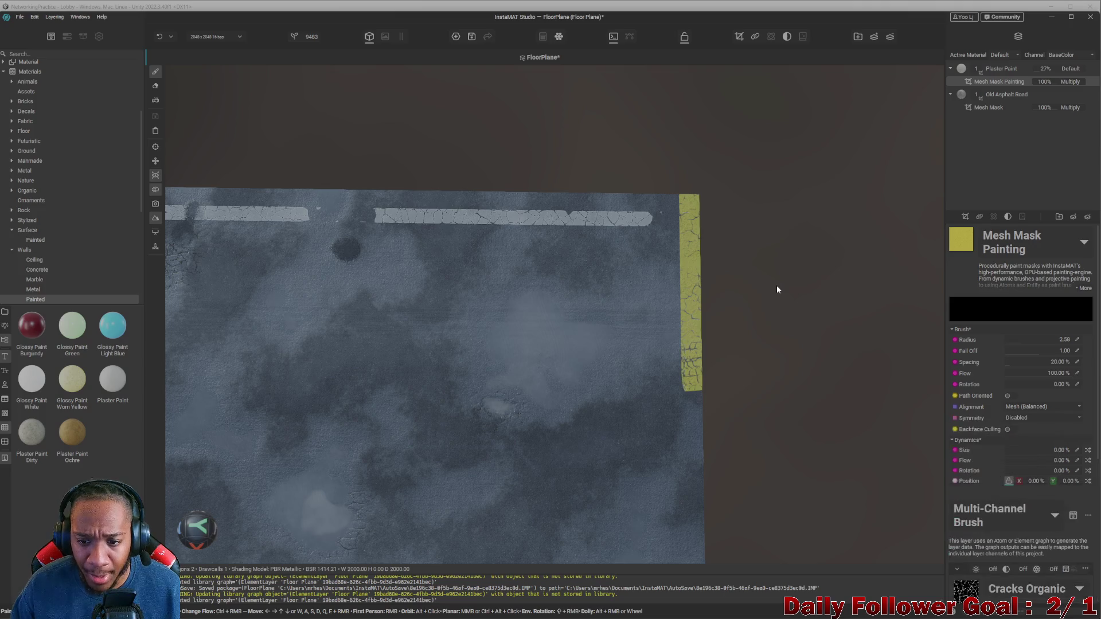
pyautogui.moveTo(778, 290)
pyautogui.keyDown('alt'); pyautogui.mouseDown()
pyautogui.moveTo(697, 379)
pyautogui.moveTo(670, 314)
pyautogui.mouseUp(); pyautogui.keyUp('alt')
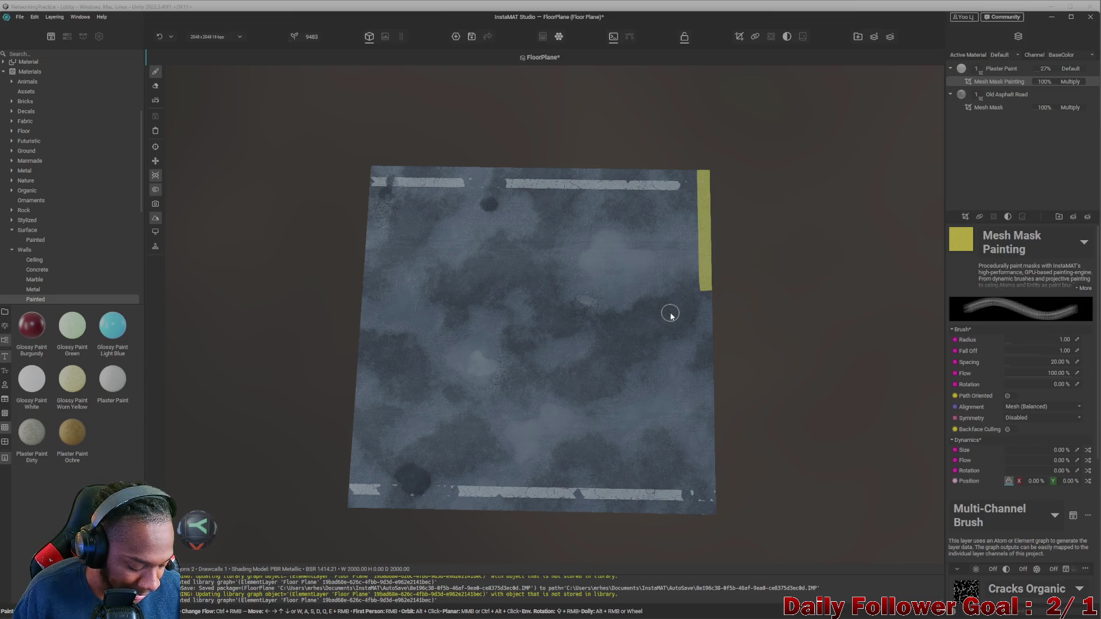
# - Undo the yellow stripe, then show browser results for 'how to paint a straight line in instamat studio'
pyautogui.hotkey('ctrl', 'z')
pyautogui.hotkey('ctrl', 'z')
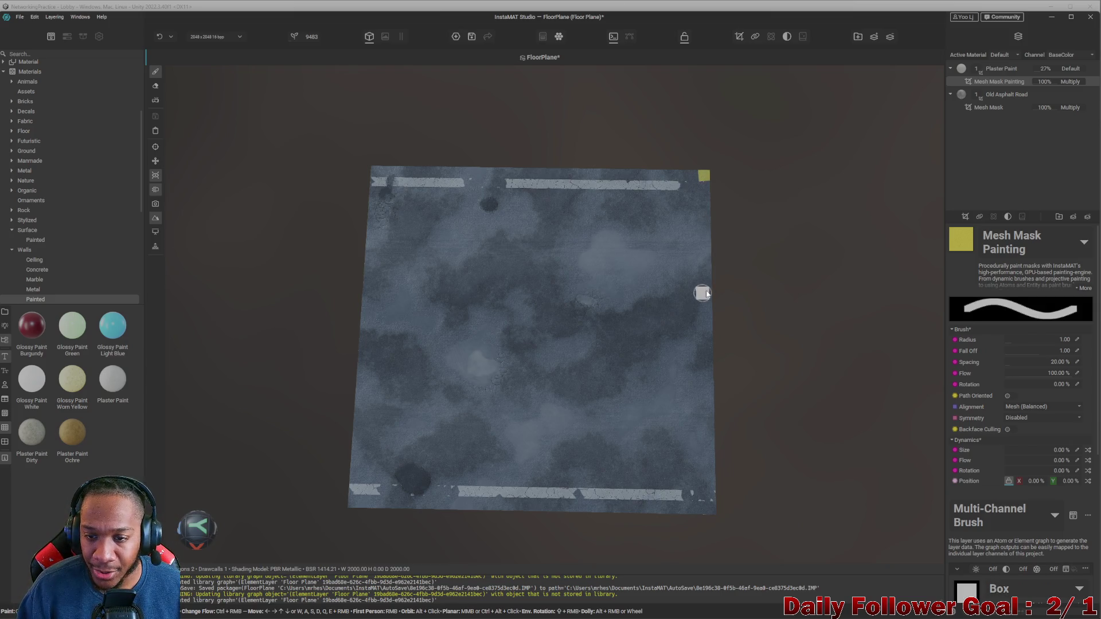
pyautogui.scroll(2, 686, 248)
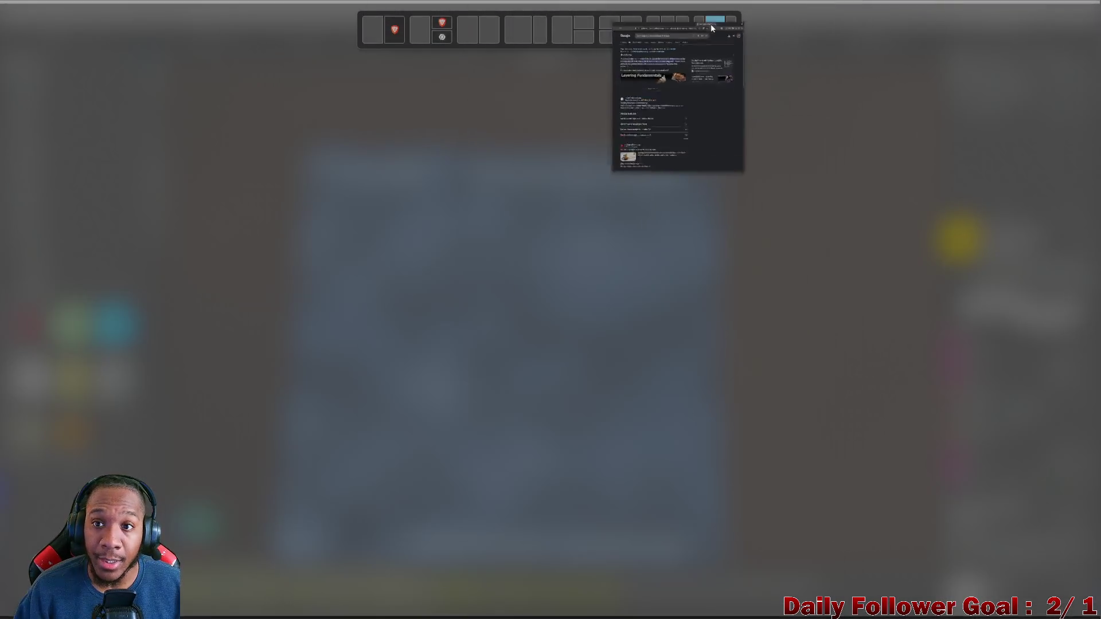
pyautogui.click(707, 26)
pyautogui.click(308, 113)
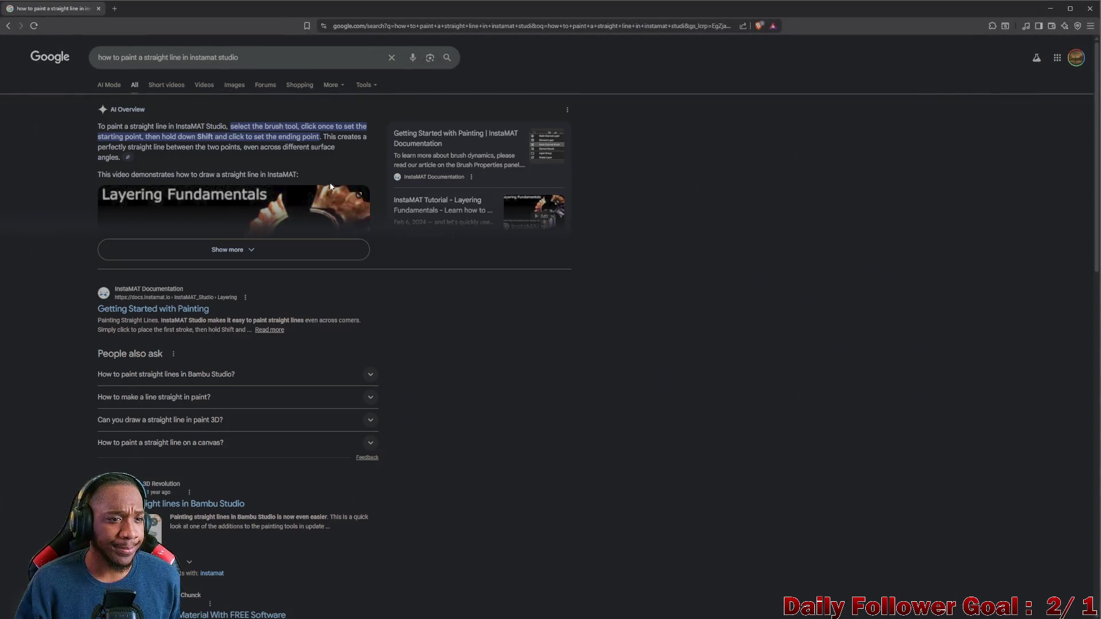
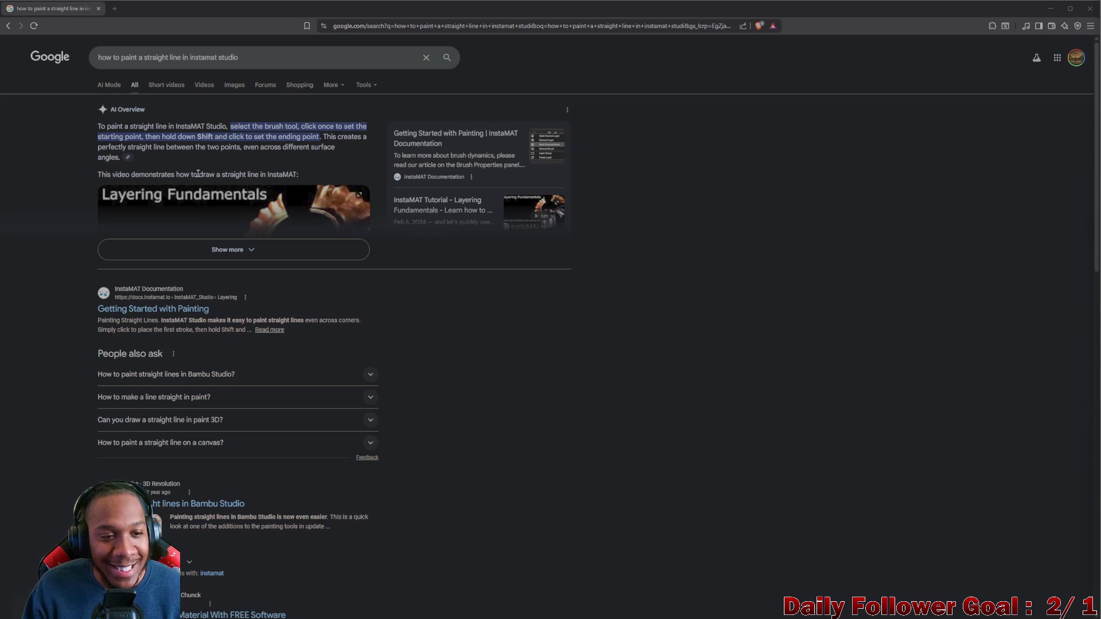
# - Expand the Google AI overview on painting straight lines in InstaMAT Studio to see every technique
pyautogui.scroll(-2, 232, 269)
pyautogui.scroll(2, 233, 271)
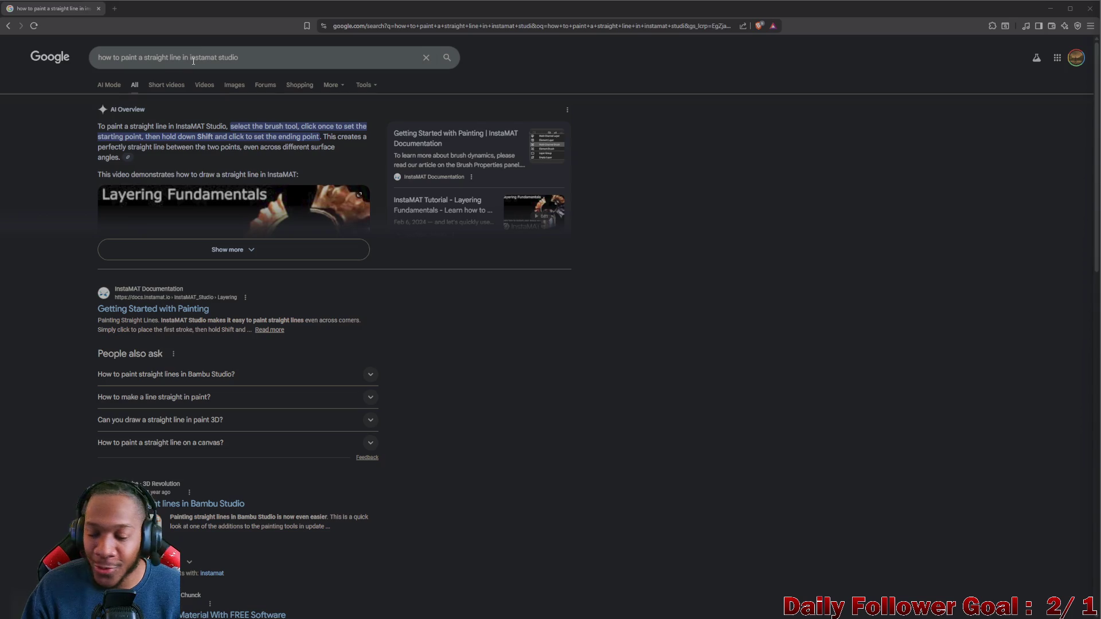
pyautogui.click(241, 251)
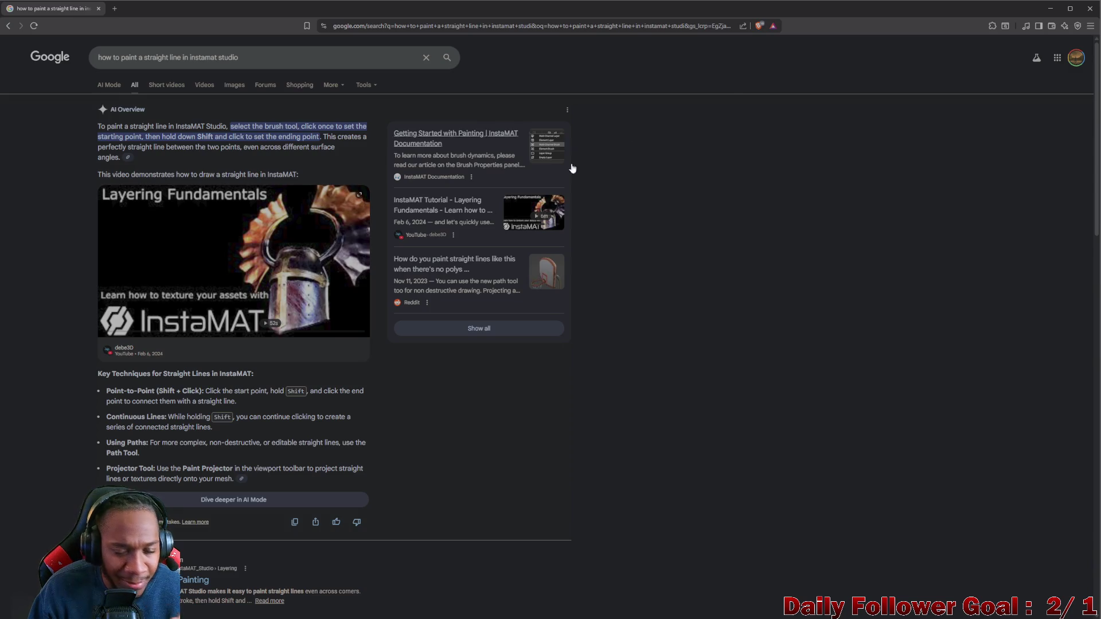
# - Back in InstaMAT Studio, test straight yellow strokes from the plane's top-right corner, then undo them
pyautogui.click(1050, 8)
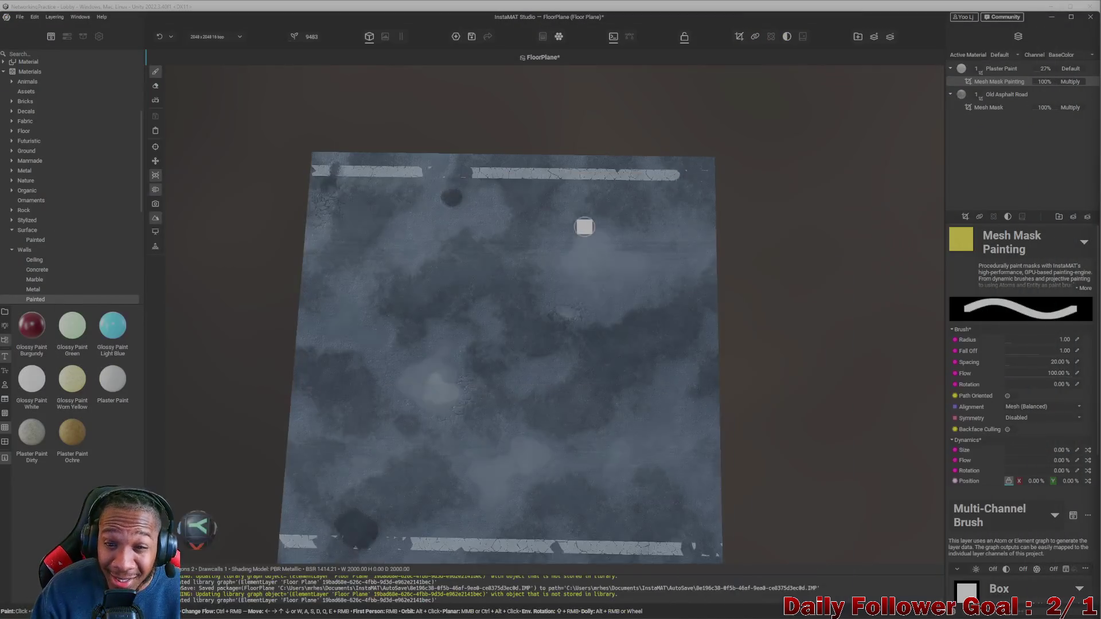
pyautogui.click(708, 165)
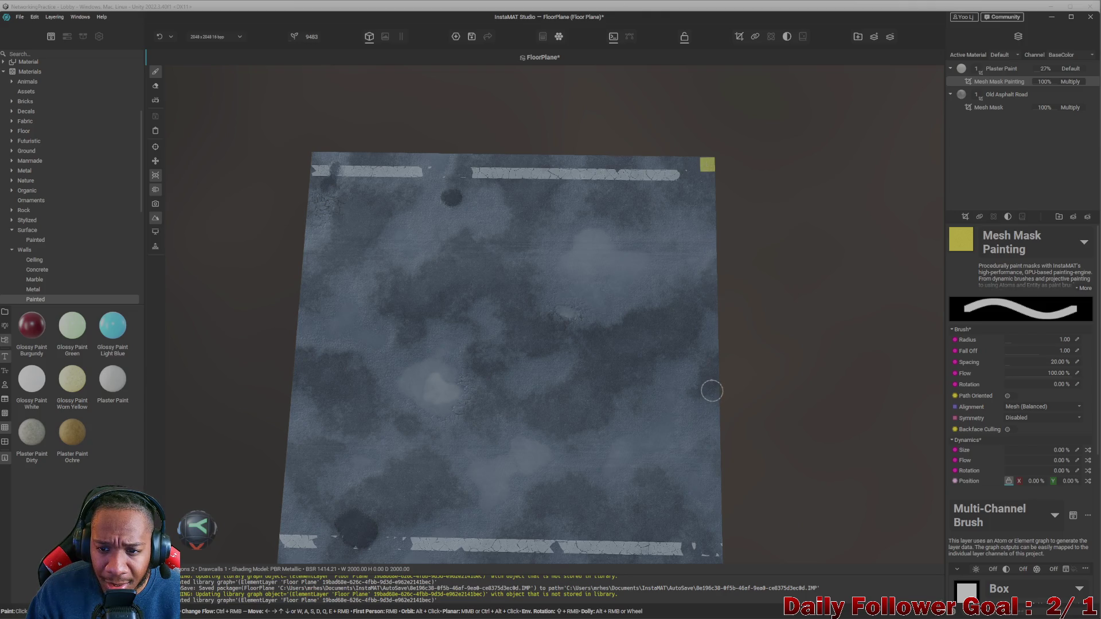
pyautogui.click(702, 178)
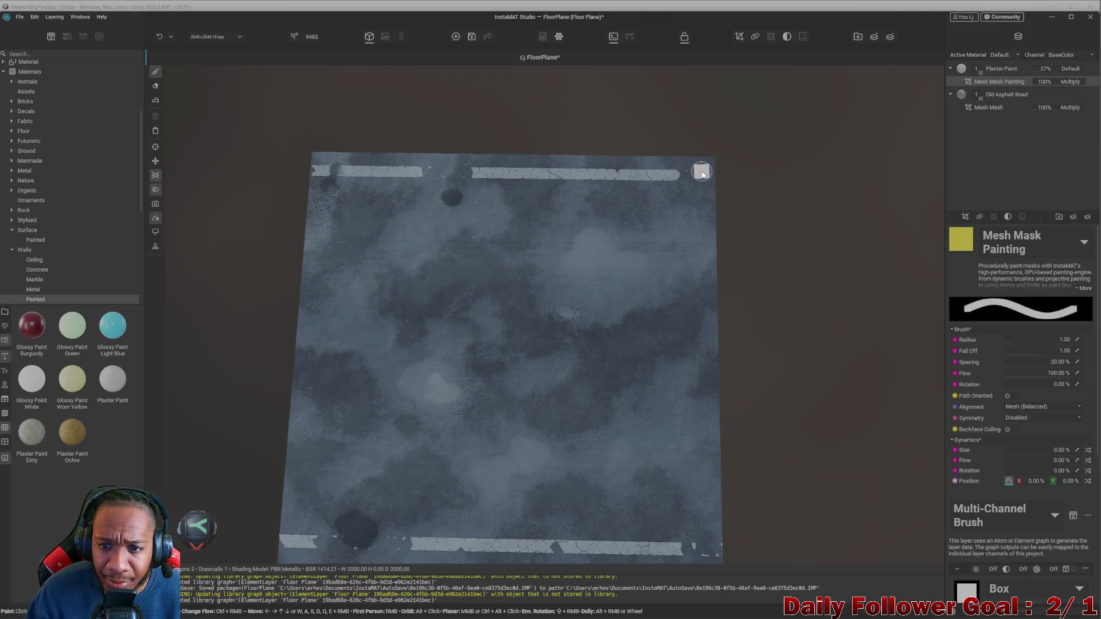
pyautogui.click(707, 167)
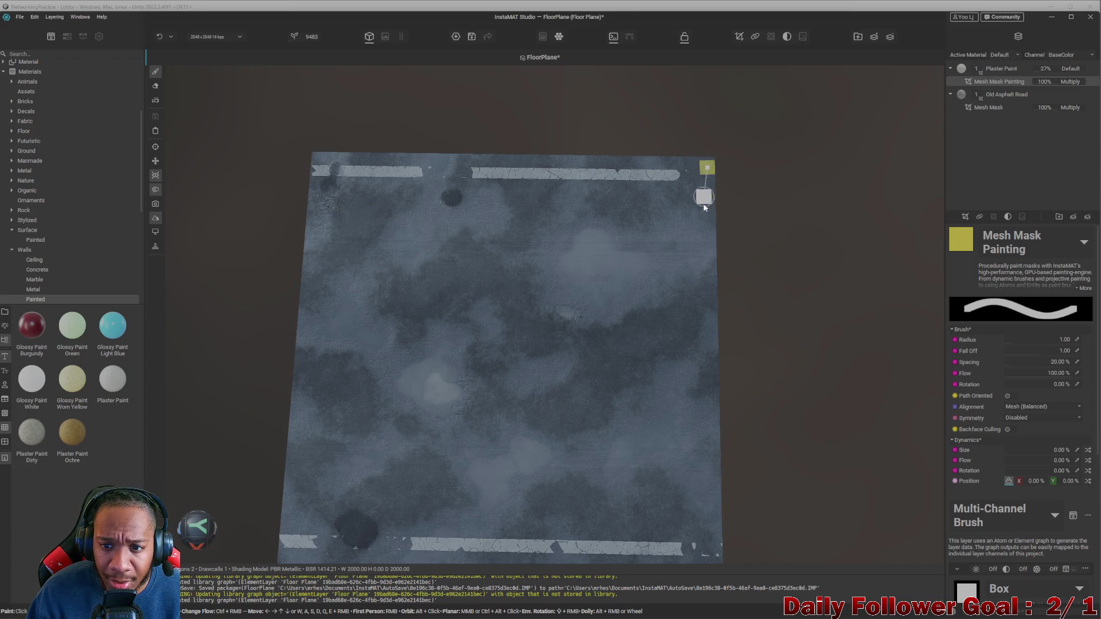
pyautogui.keyDown('shift'); pyautogui.click(707, 374); pyautogui.keyUp('shift')
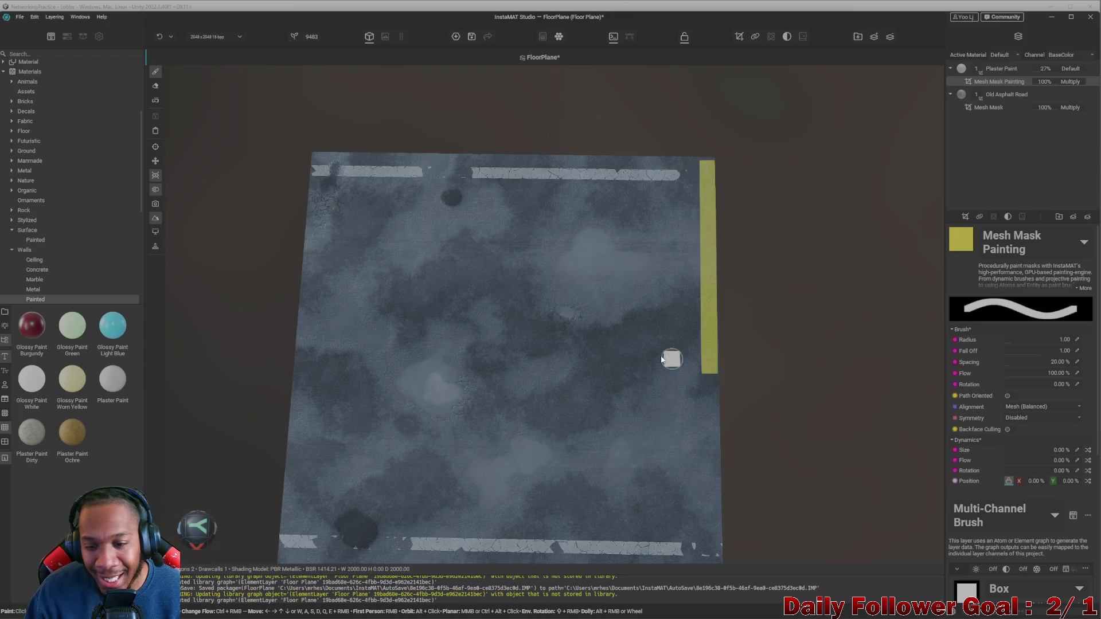
pyautogui.hotkey('ctrl', 'z')
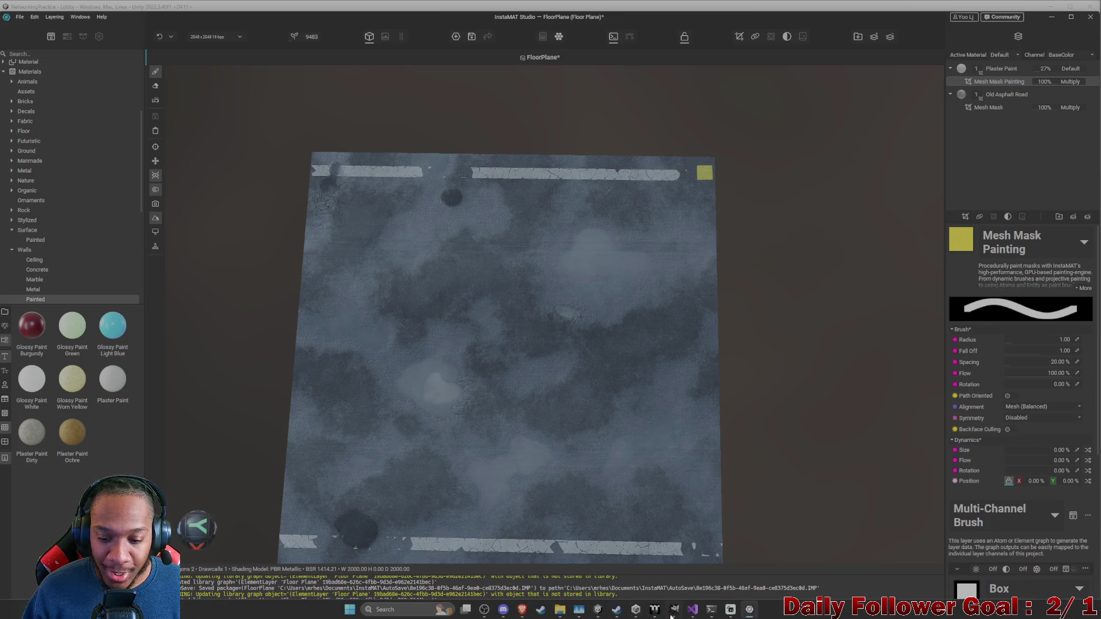
pyautogui.keyDown('shift'); pyautogui.click(383, 360); pyautogui.keyUp('shift')
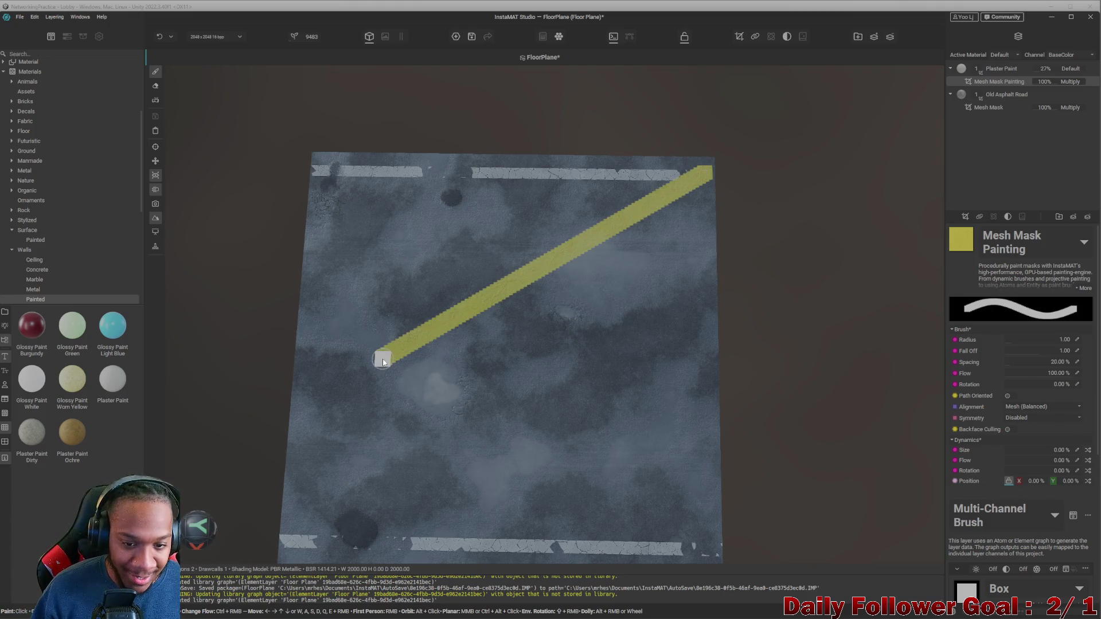
pyautogui.hotkey('ctrl', 'z')
pyautogui.hotkey('ctrl', 'z')
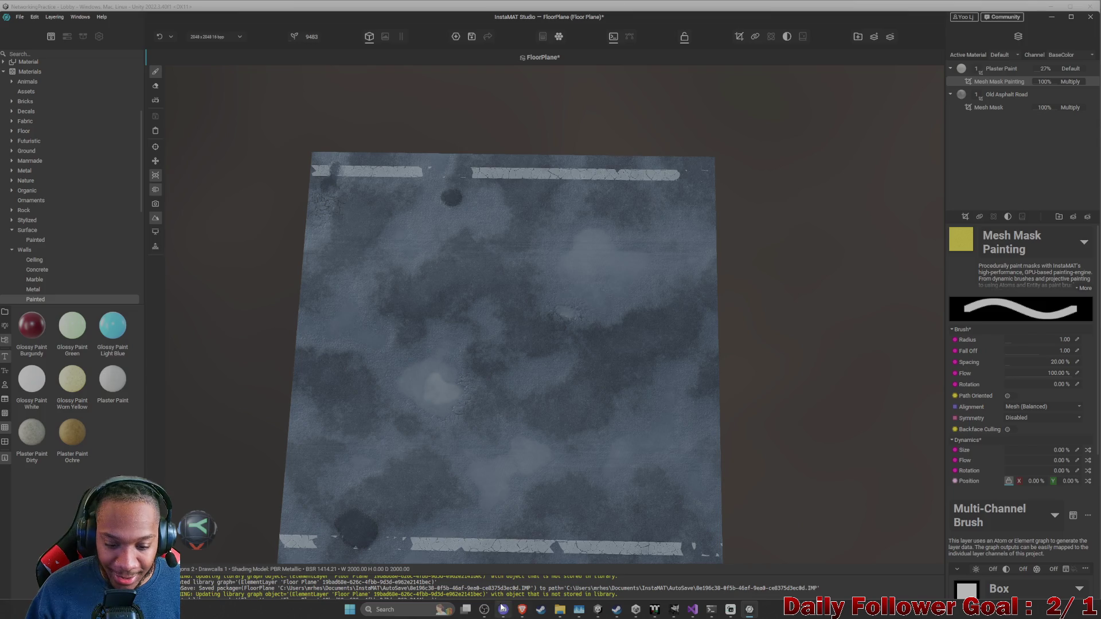
# - Bring the straight-line Google results back to the front and reread the AI overview
pyautogui.moveTo(502, 609)
pyautogui.click(607, 576)
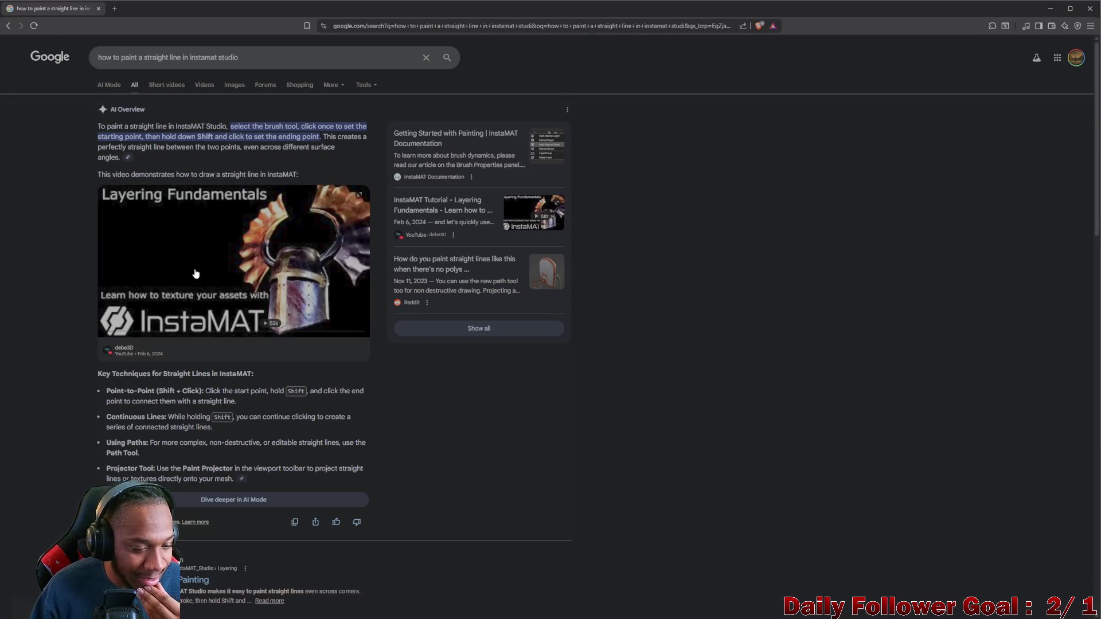
pyautogui.scroll(-2, 195, 272)
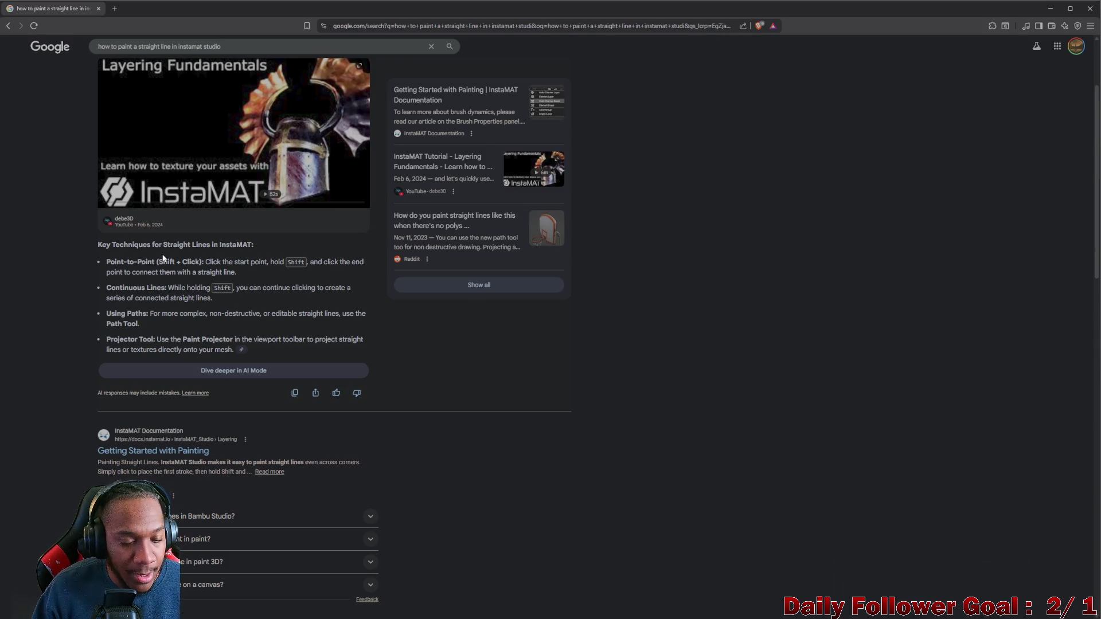
pyautogui.scroll(2, 168, 259)
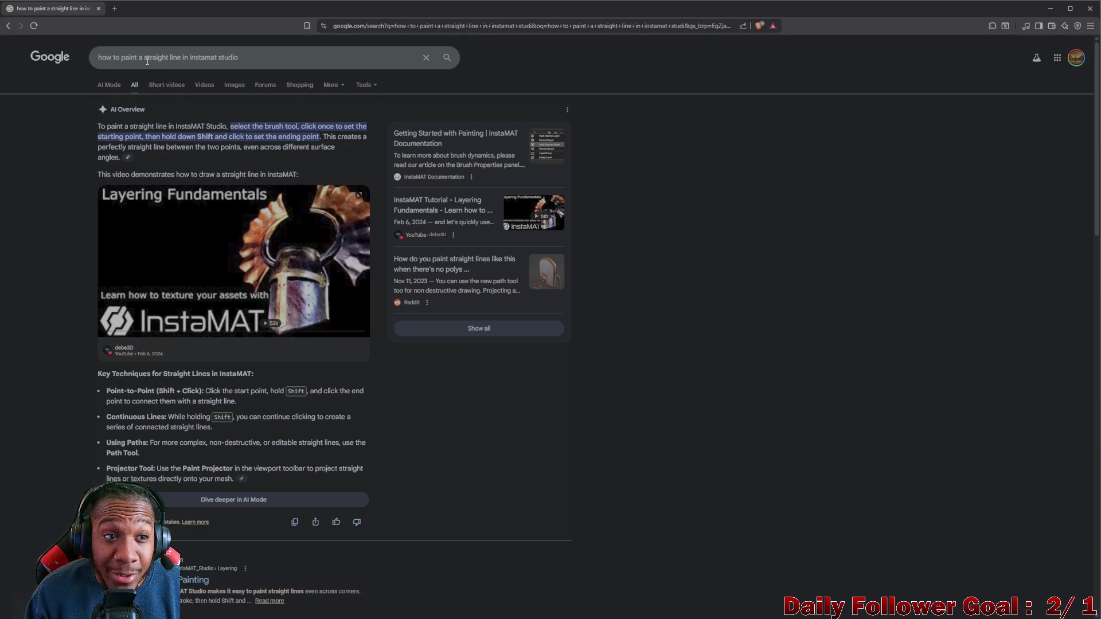
pyautogui.click(144, 60)
# - Search 'how to paint a vertical straight line in instamat studio' and expand its AI overview
pyautogui.write('vertical')
pyautogui.press('Return')
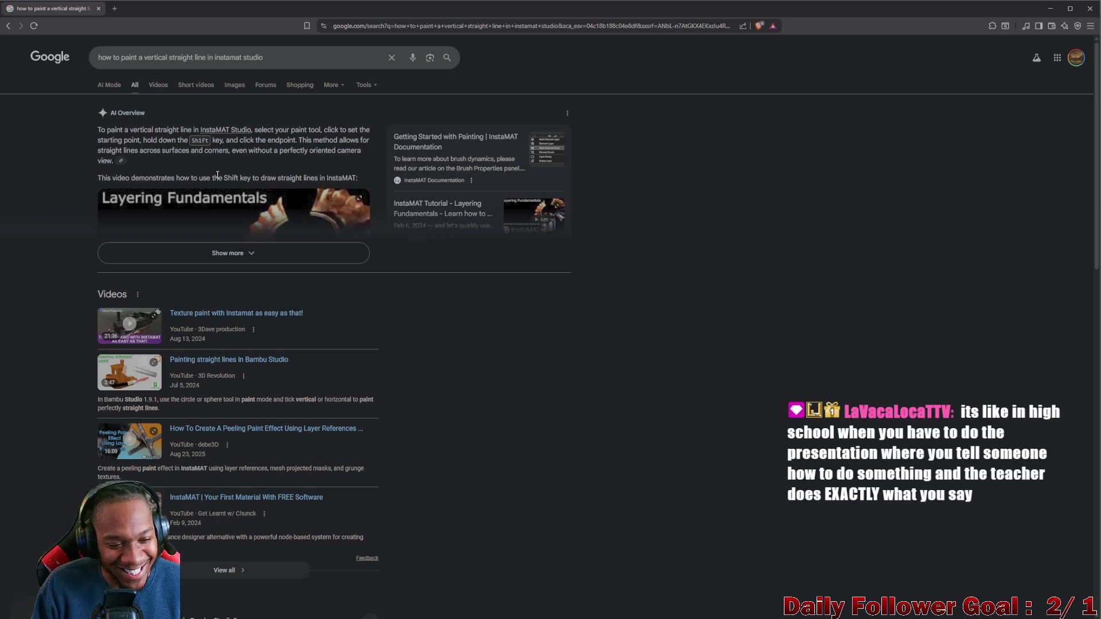
pyautogui.scroll(-5, 264, 470)
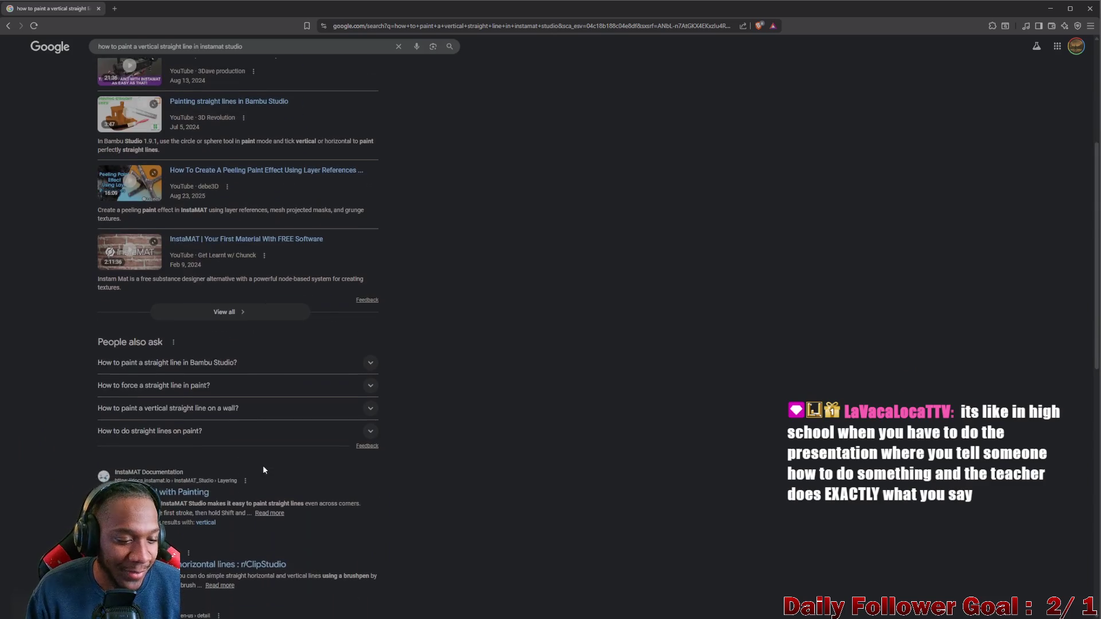
pyautogui.scroll(-2, 250, 487)
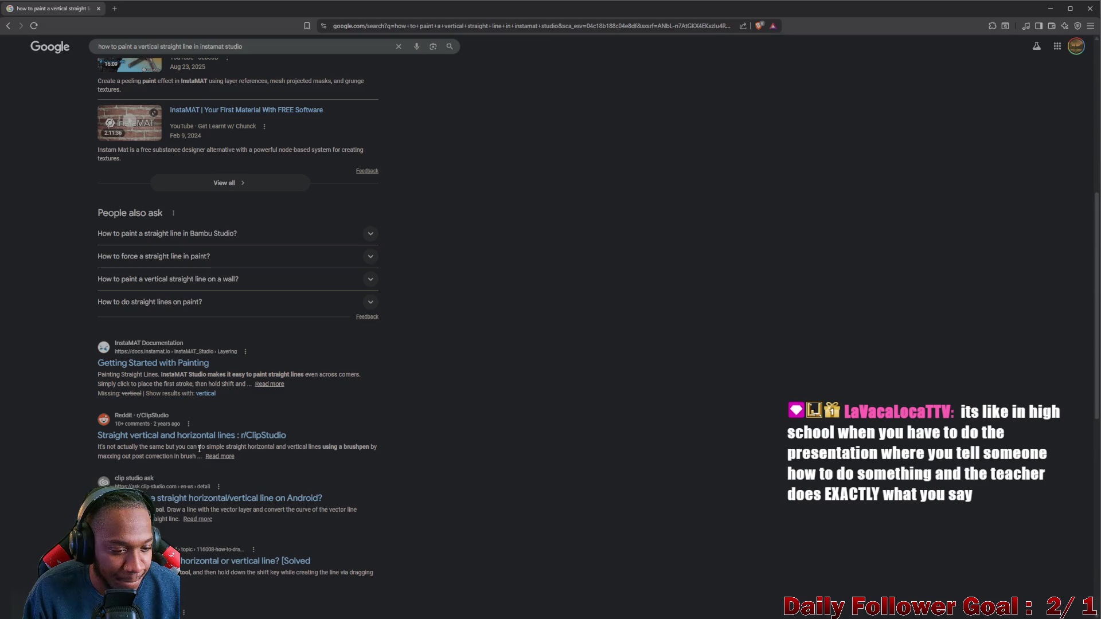
pyautogui.scroll(8, 199, 449)
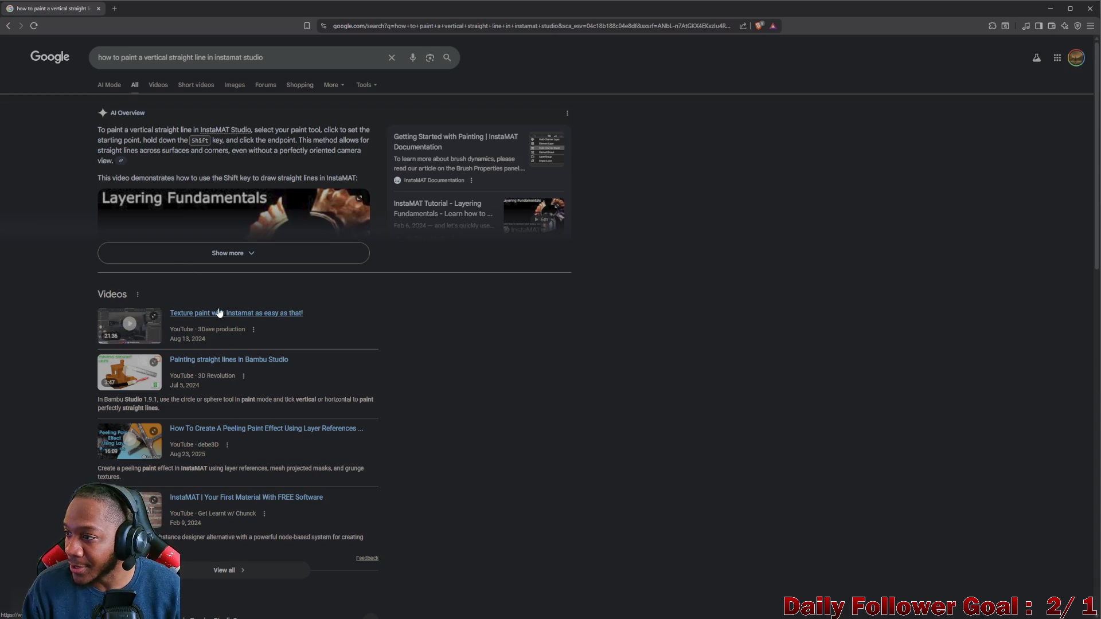
pyautogui.click(223, 253)
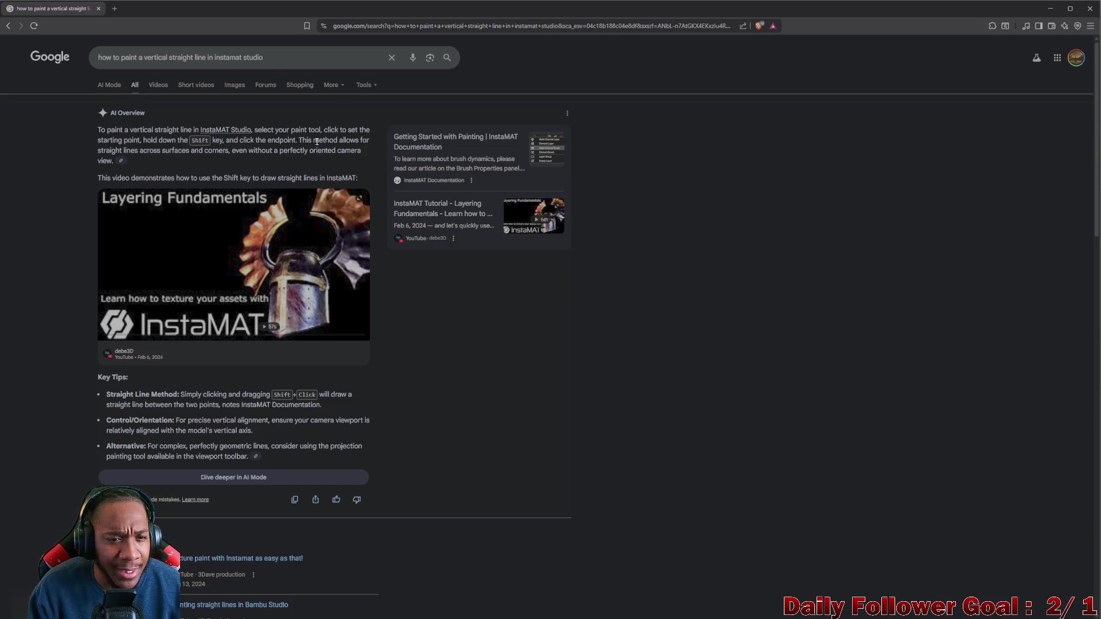
pyautogui.click(1050, 8)
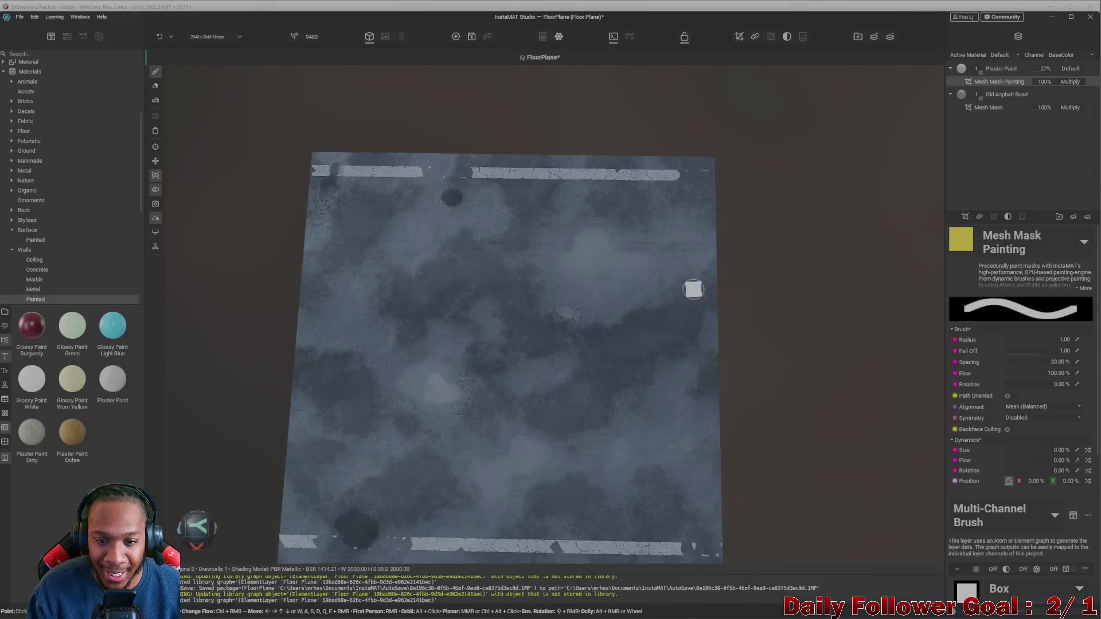
# - Paint straight vertical yellow stripes down the plane's right edge, middle and left edge
pyautogui.click(706, 162)
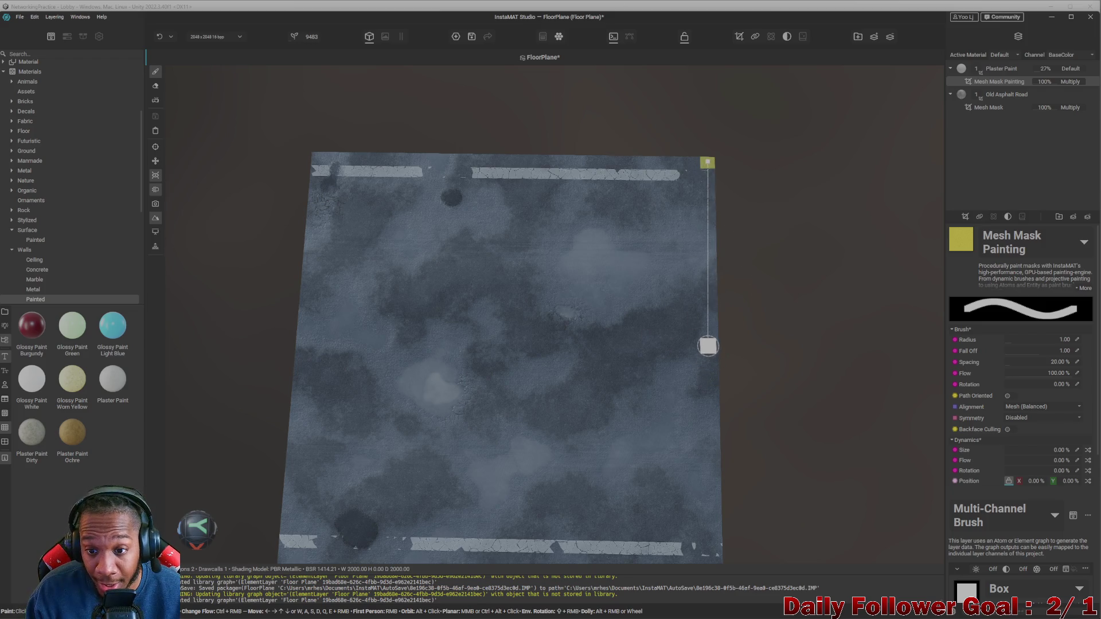
pyautogui.keyDown('shift'); pyautogui.click(707, 346); pyautogui.keyUp('shift')
pyautogui.moveTo(784, 371); pyautogui.dragTo(718, 371, button='middle')
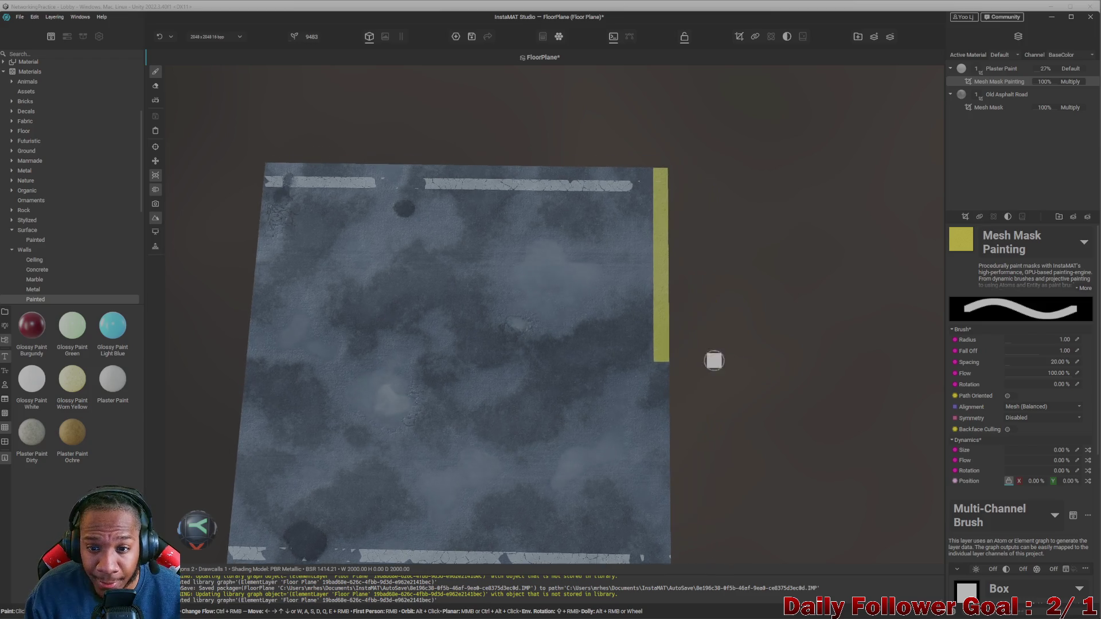
pyautogui.click(559, 172)
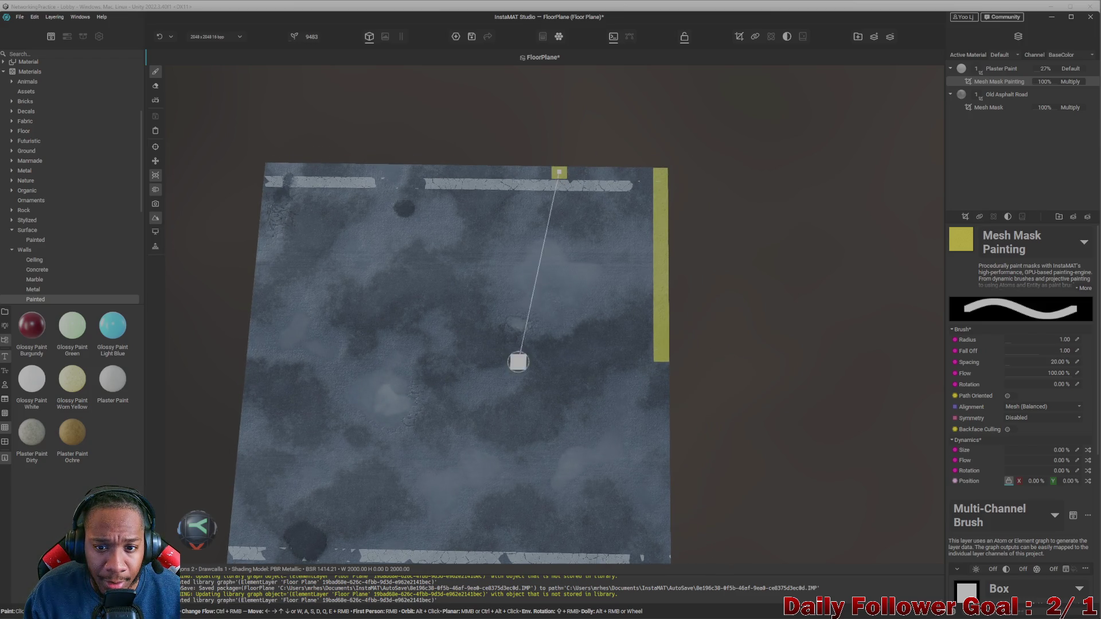
pyautogui.keyDown('shift'); pyautogui.click(554, 352); pyautogui.keyUp('shift')
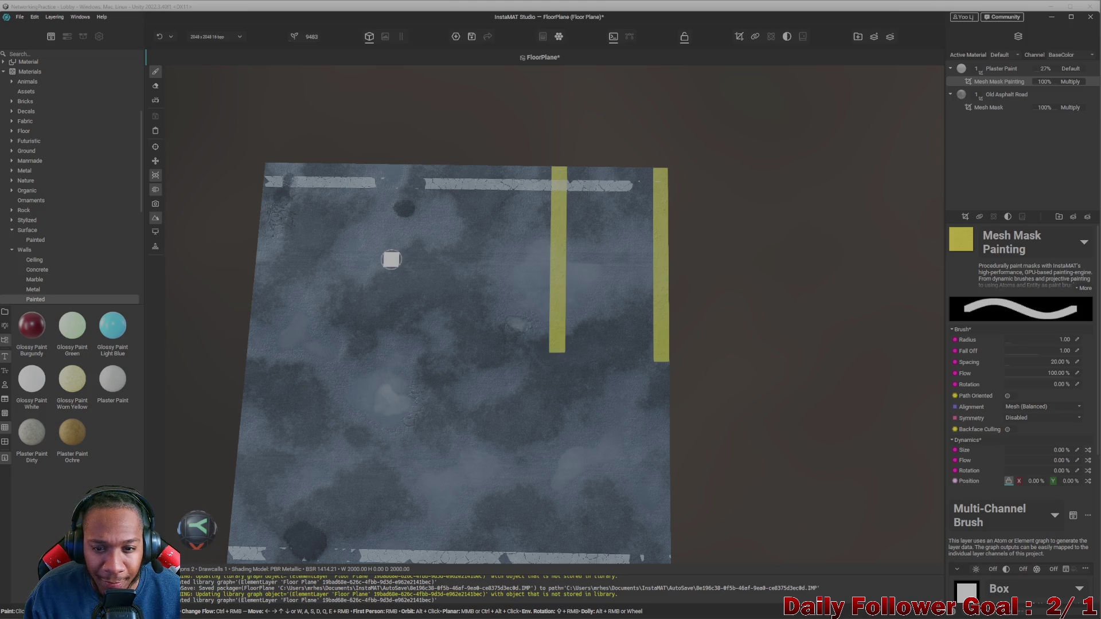
pyautogui.click(445, 174)
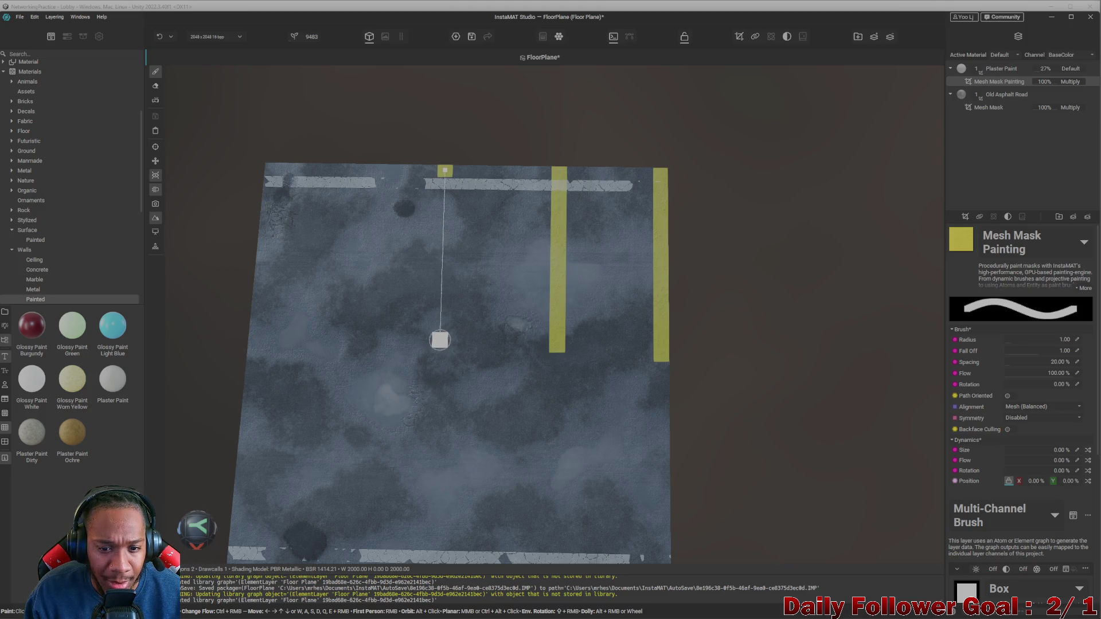
pyautogui.keyDown('shift'); pyautogui.click(439, 347); pyautogui.keyUp('shift')
pyautogui.click(272, 170)
pyautogui.keyDown('shift'); pyautogui.click(256, 346); pyautogui.keyUp('shift')
# - Tilt the view and paint a vertical yellow stripe linking the top and bottom stripes
pyautogui.moveTo(587, 360)
pyautogui.keyDown('alt'); pyautogui.mouseDown()
pyautogui.moveTo(560, 380)
pyautogui.moveTo(373, 401)
pyautogui.mouseUp(); pyautogui.keyUp('alt')
pyautogui.moveTo(573, 310)
pyautogui.keyDown('alt'); pyautogui.mouseDown()
pyautogui.moveTo(589, 315)
pyautogui.moveTo(602, 346)
pyautogui.moveTo(691, 404)
pyautogui.moveTo(634, 209)
pyautogui.mouseUp(); pyautogui.keyUp('alt')
pyautogui.scroll(2, 720, 467)
pyautogui.scroll(3, 656, 395)
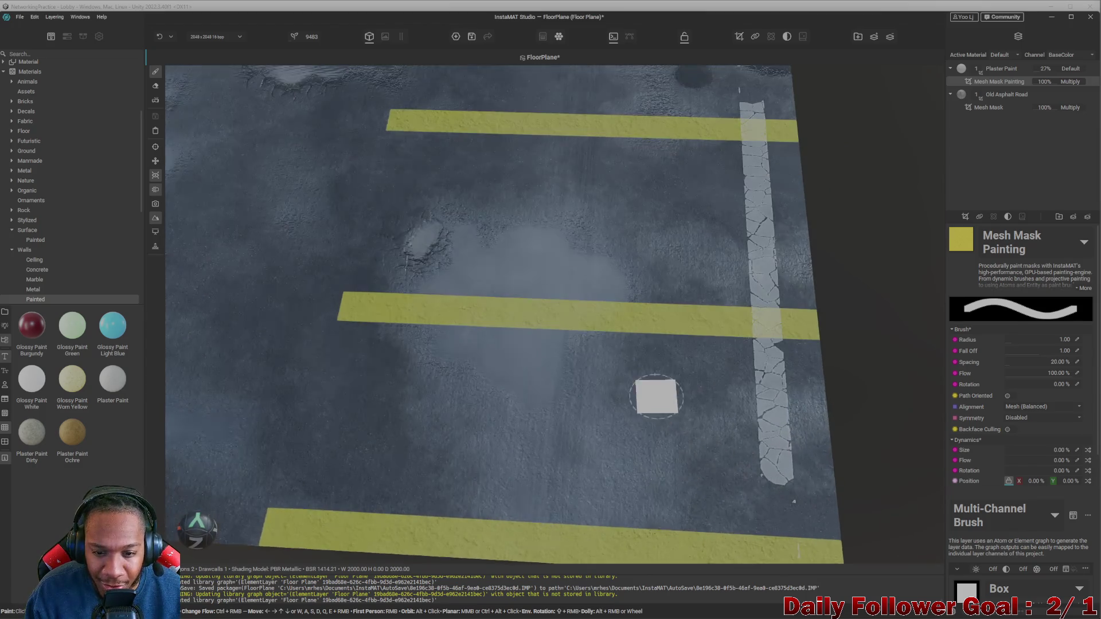
pyautogui.scroll(2, 646, 292)
pyautogui.moveTo(646, 292)
pyautogui.keyDown('alt'); pyautogui.mouseDown()
pyautogui.moveTo(688, 214)
pyautogui.moveTo(653, 440)
pyautogui.moveTo(686, 461)
pyautogui.moveTo(614, 339)
pyautogui.moveTo(693, 432)
pyautogui.mouseUp(); pyautogui.keyUp('alt')
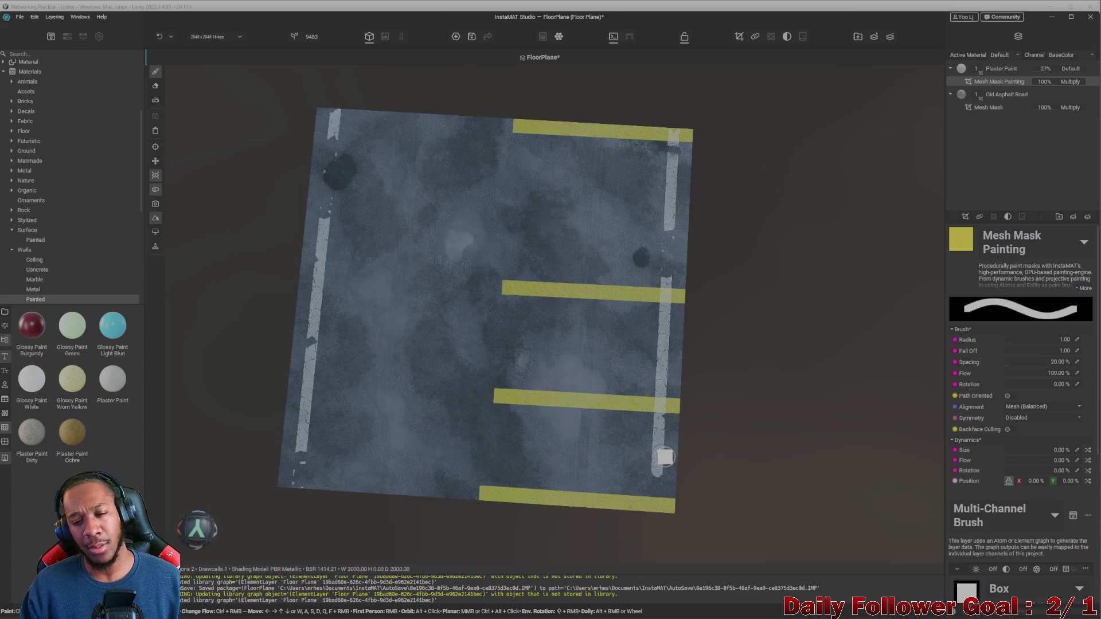
pyautogui.scroll(2, 679, 450)
pyautogui.moveTo(679, 450)
pyautogui.keyDown('alt'); pyautogui.mouseDown()
pyautogui.moveTo(570, 405)
pyautogui.moveTo(492, 346)
pyautogui.moveTo(525, 358)
pyautogui.mouseUp(); pyautogui.keyUp('alt')
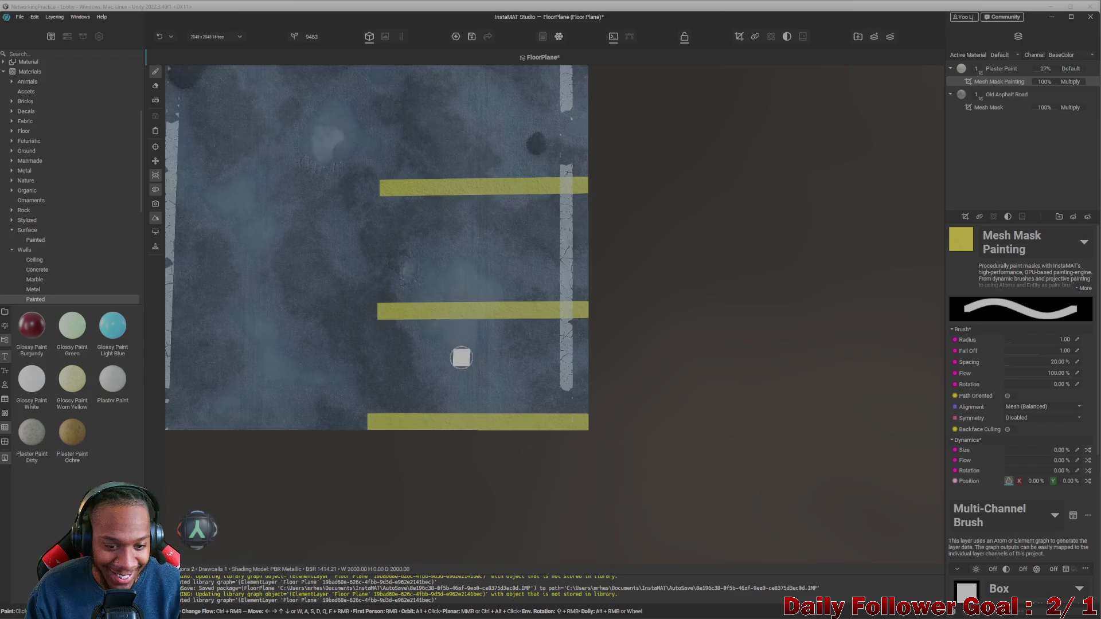
pyautogui.moveTo(459, 359); pyautogui.dragTo(600, 450, button='middle')
pyautogui.moveTo(600, 450)
pyautogui.keyDown('alt'); pyautogui.mouseDown()
pyautogui.moveTo(609, 457)
pyautogui.moveTo(550, 428)
pyautogui.moveTo(562, 398)
pyautogui.mouseUp(); pyautogui.keyUp('alt')
pyautogui.scroll(2, 585, 430)
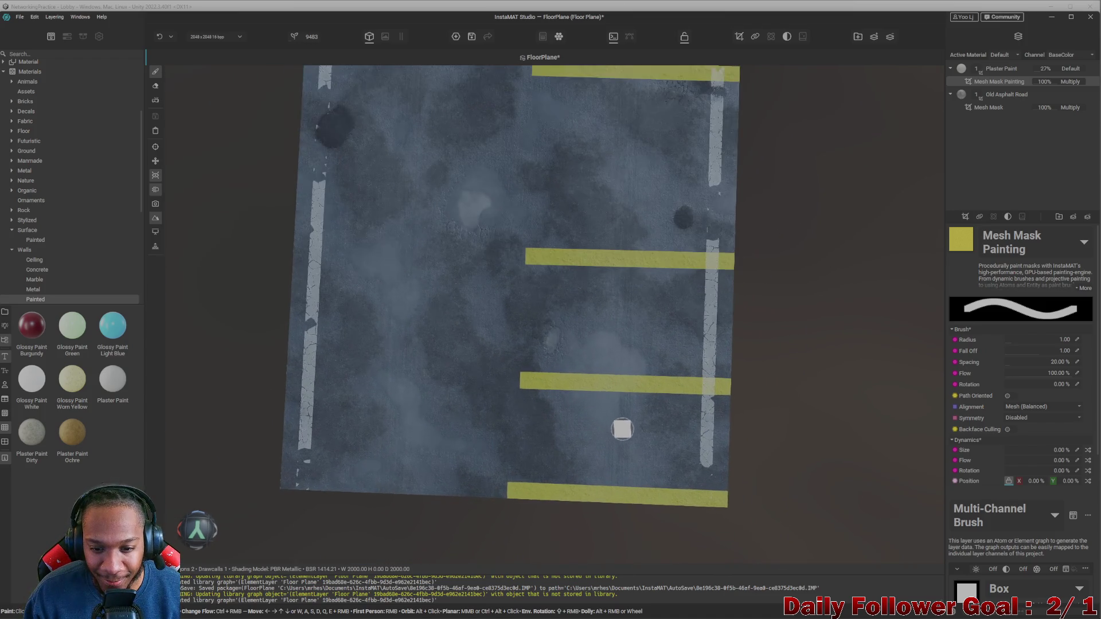
pyautogui.scroll(1, 568, 380)
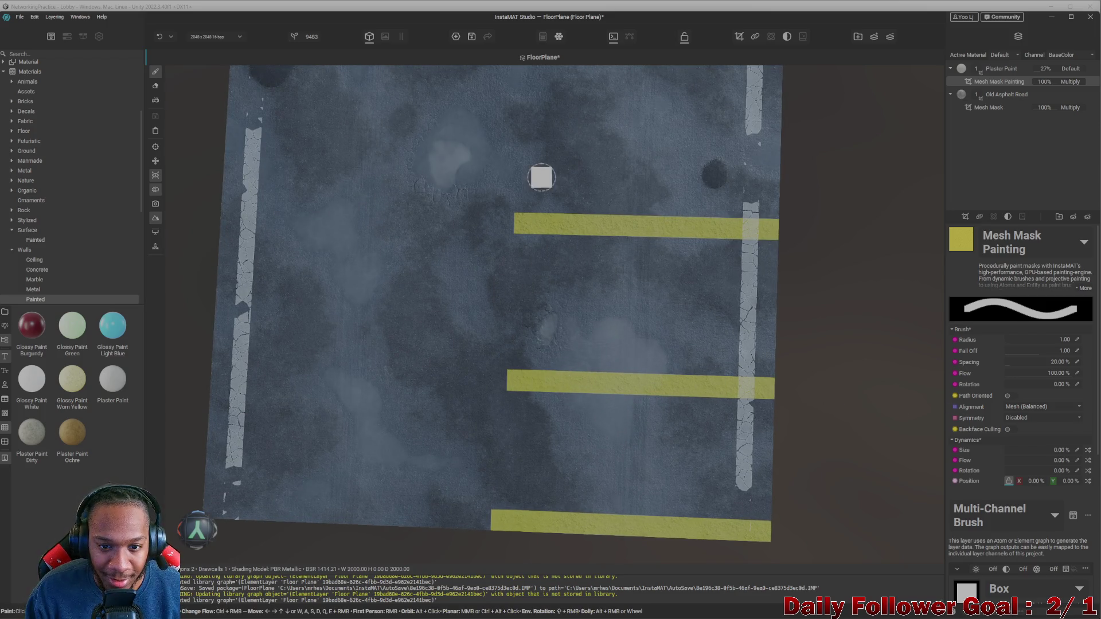
pyautogui.click(504, 207)
pyautogui.keyDown('shift'); pyautogui.click(483, 536); pyautogui.keyUp('shift')
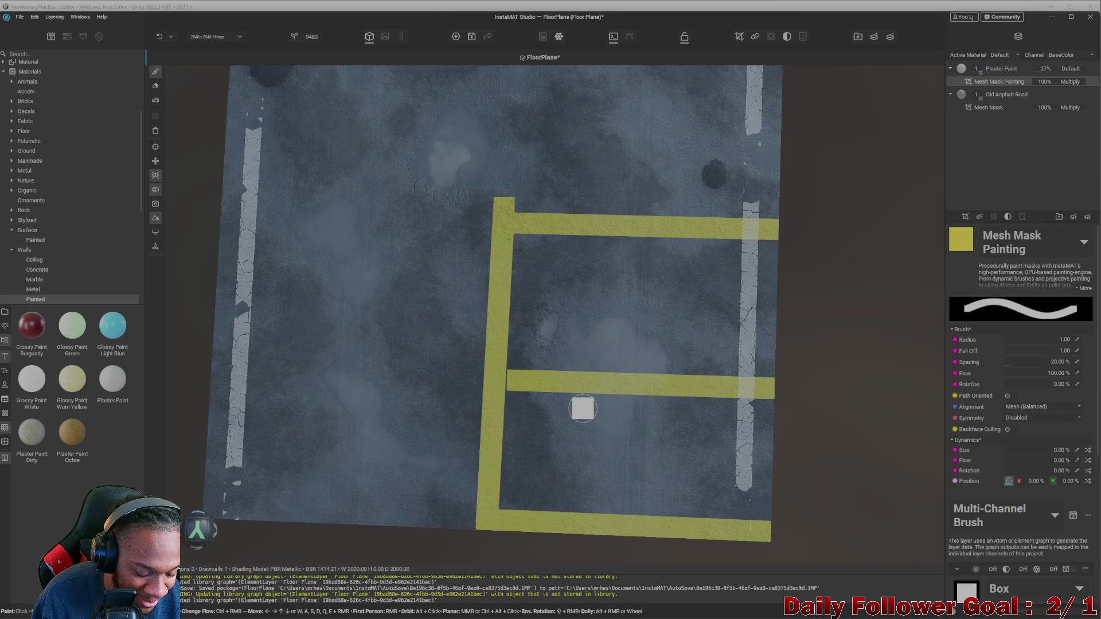
# - Undo the vertical connecting stripe and the top horizontal yellow stripe
pyautogui.scroll(-2, 583, 395)
pyautogui.moveTo(595, 340); pyautogui.dragTo(593, 313, button='middle')
pyautogui.scroll(2, 587, 259)
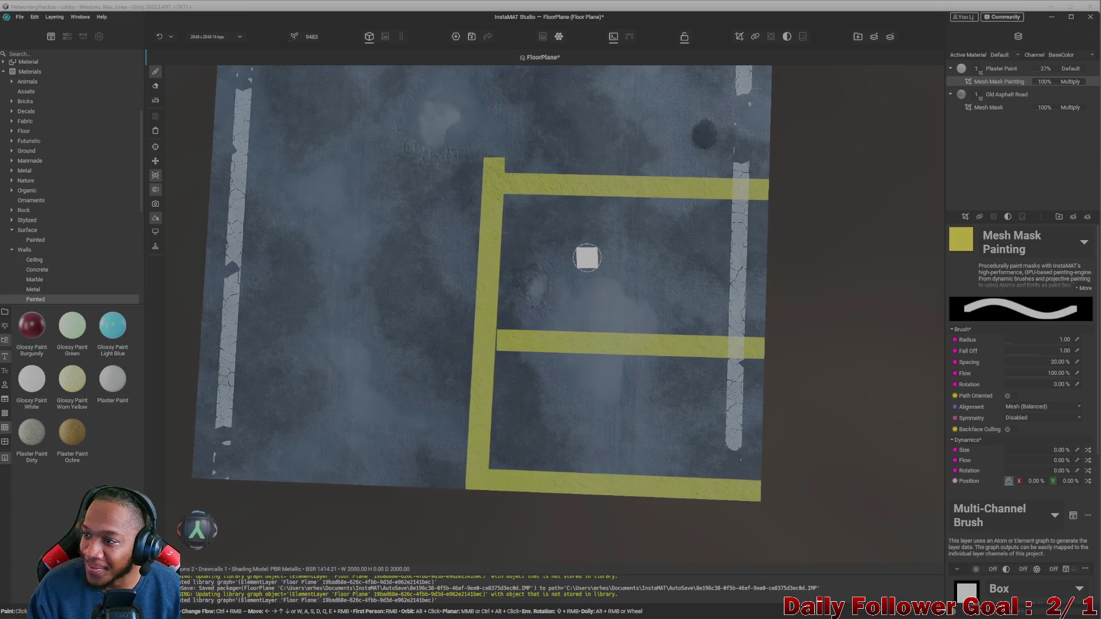
pyautogui.scroll(1, 586, 259)
pyautogui.hotkey('ctrl', 'z')
pyautogui.hotkey('ctrl', 'z')
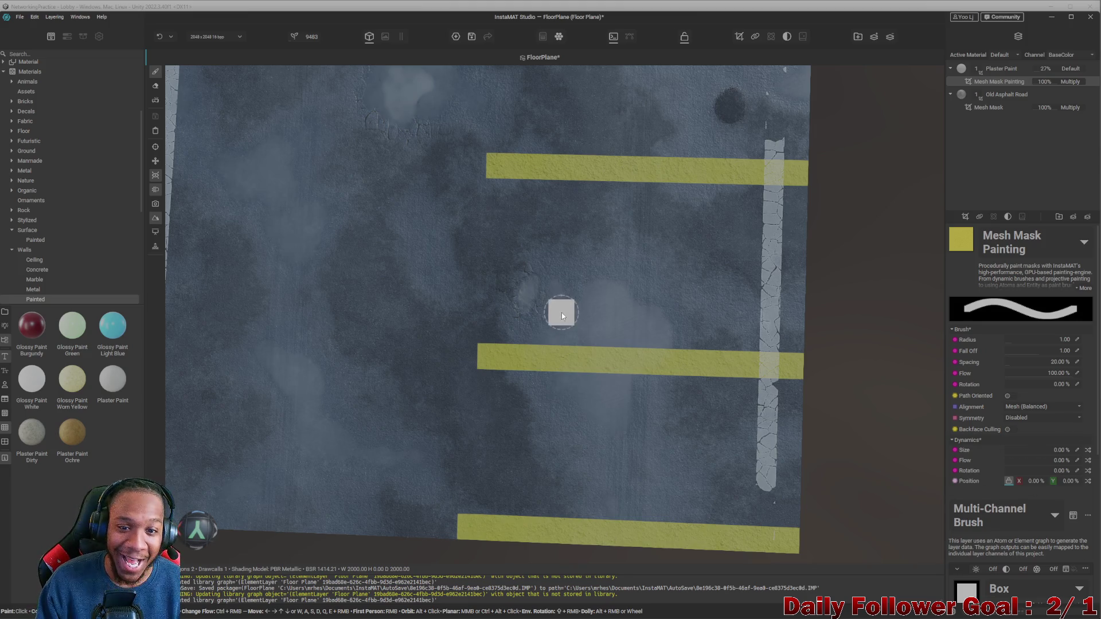
pyautogui.hotkey('ctrl', 'z')
pyautogui.scroll(-2, 549, 265)
# - Undo the middle and bottom yellow stripes, then inspect the cracked white stripe up close
pyautogui.hotkey('ctrl', 'z')
pyautogui.hotkey('ctrl', 'z')
pyautogui.moveTo(580, 322)
pyautogui.keyDown('alt'); pyautogui.mouseDown()
pyautogui.moveTo(822, 398)
pyautogui.moveTo(877, 359)
pyautogui.moveTo(705, 396)
pyautogui.moveTo(658, 332)
pyautogui.moveTo(541, 315)
pyautogui.mouseUp(); pyautogui.keyUp('alt')
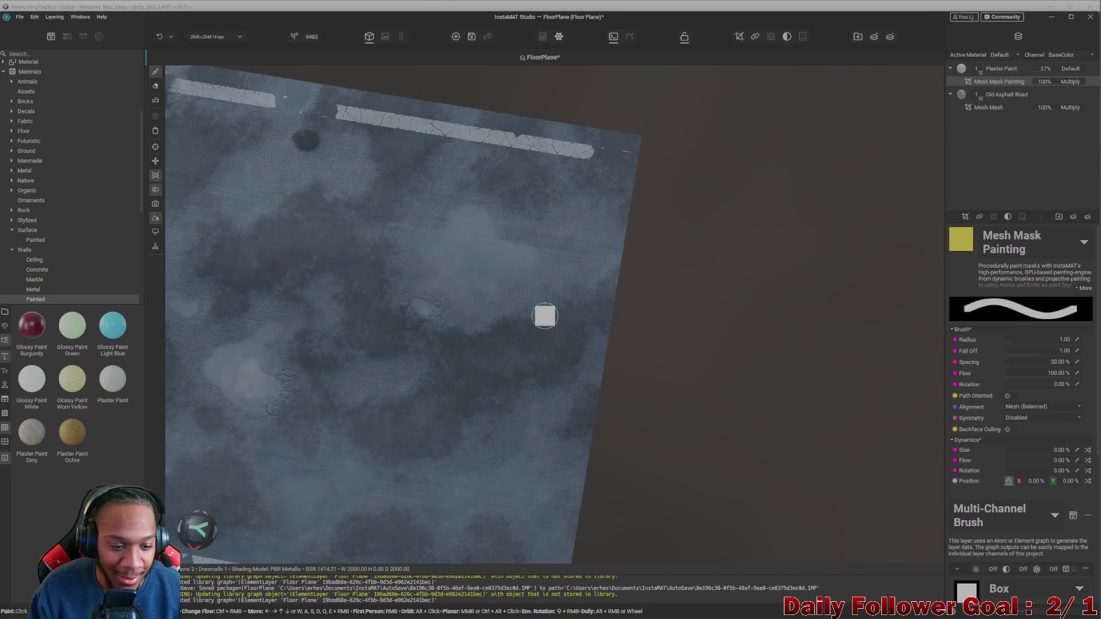
pyautogui.moveTo(558, 241)
pyautogui.keyDown('alt'); pyautogui.mouseDown()
pyautogui.moveTo(587, 221)
pyautogui.moveTo(575, 285)
pyautogui.moveTo(585, 238)
pyautogui.mouseUp(); pyautogui.keyUp('alt')
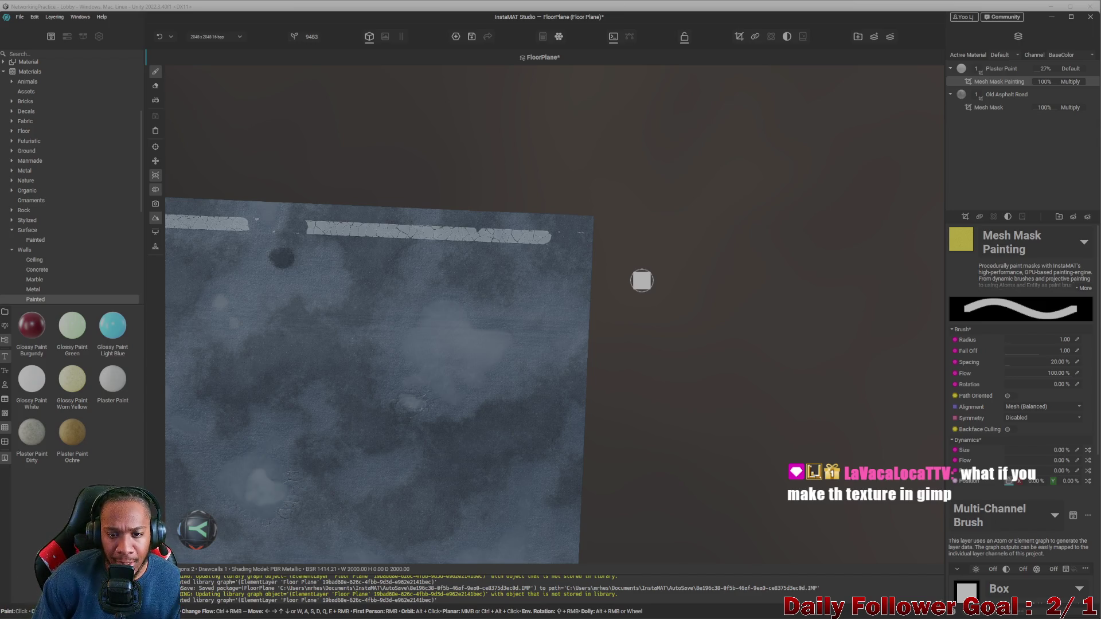
pyautogui.scroll(5, 642, 280)
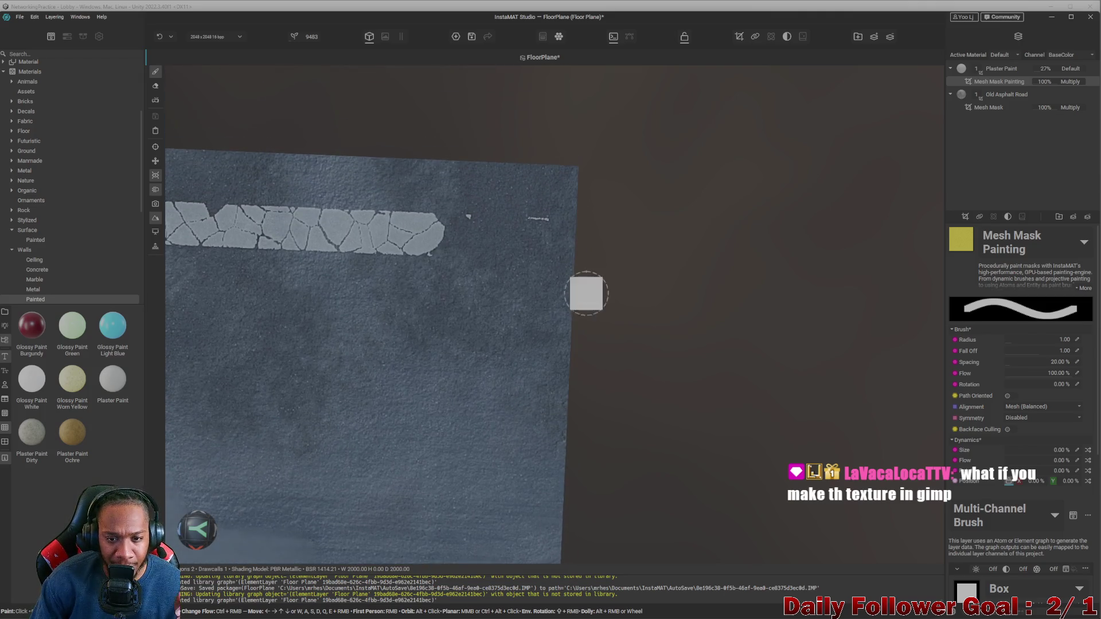
pyautogui.keyDown('alt'); pyautogui.moveTo(581, 270); pyautogui.dragTo(579, 318); pyautogui.keyUp('alt')
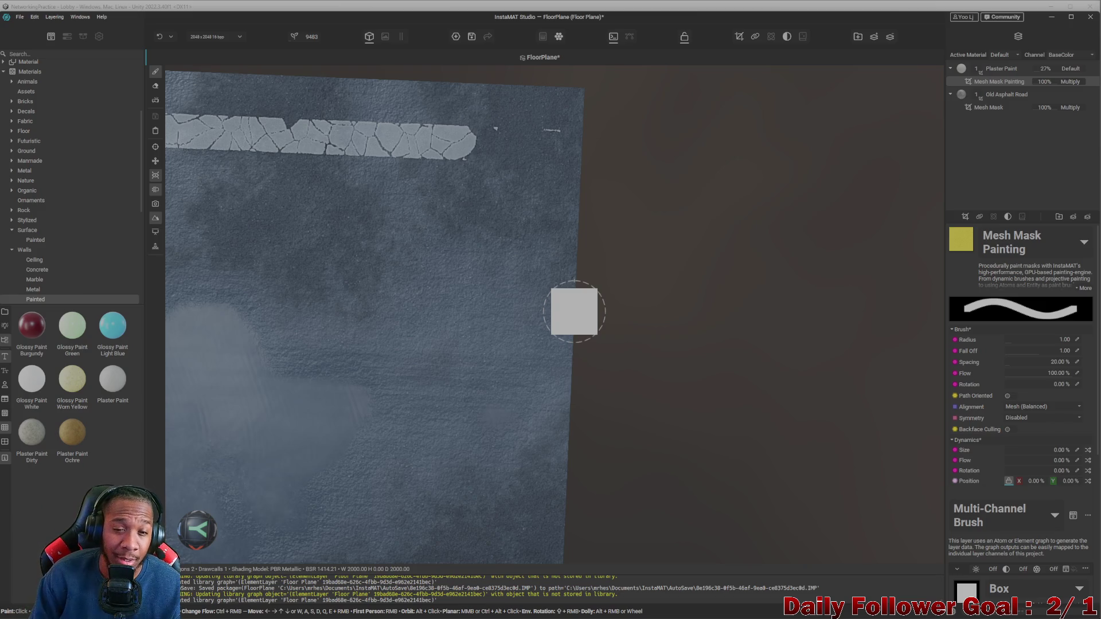
pyautogui.moveTo(540, 292); pyautogui.dragTo(549, 302, button='middle')
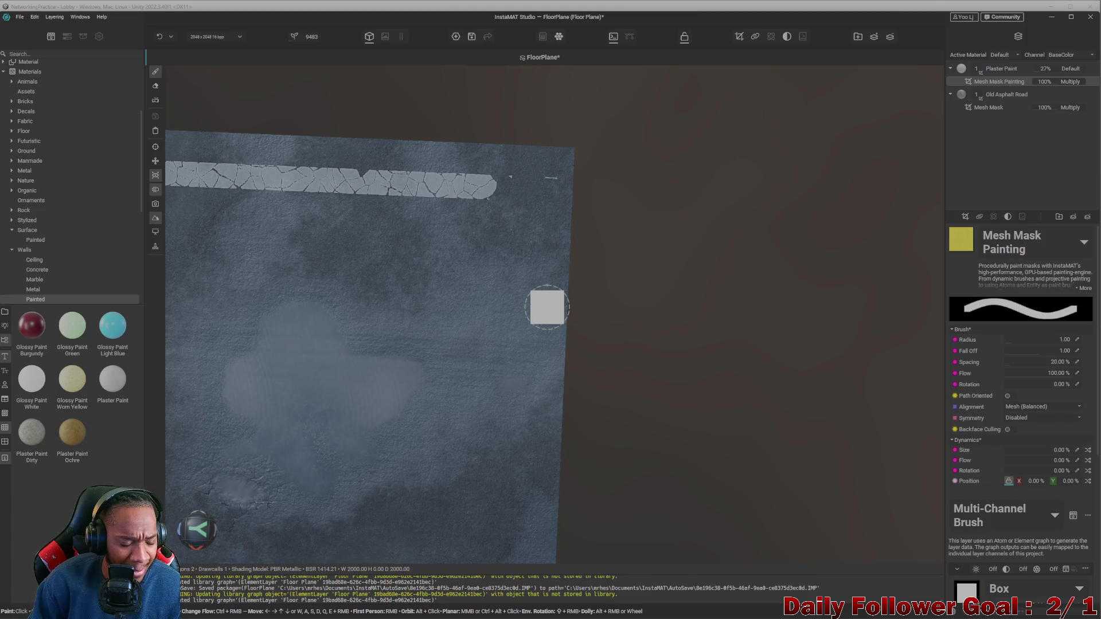
pyautogui.moveTo(562, 321); pyautogui.dragTo(551, 359, button='middle')
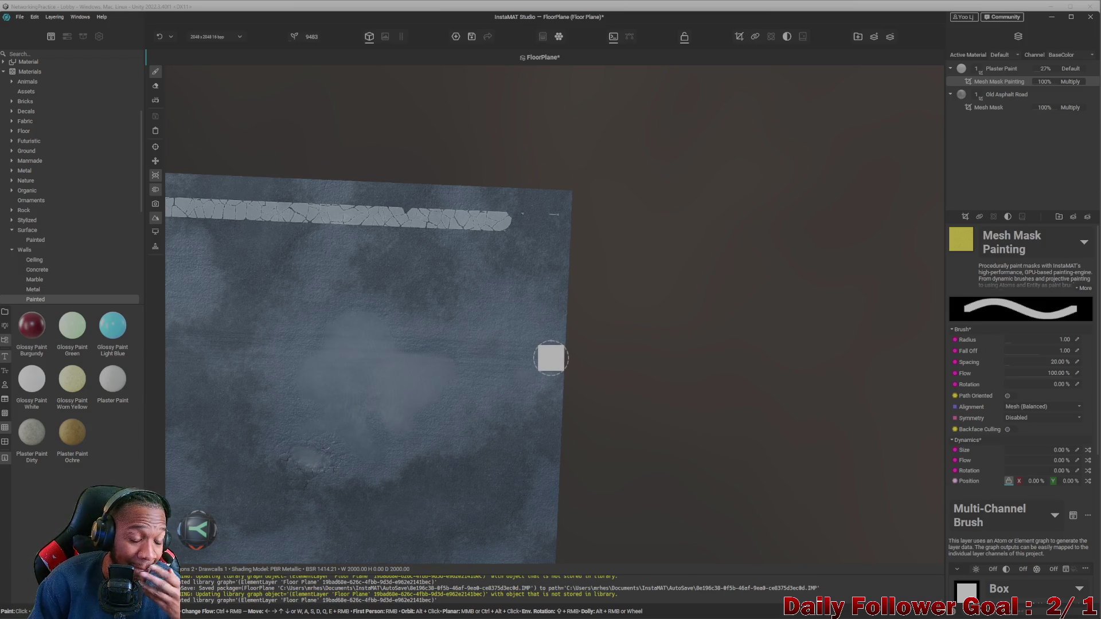
pyautogui.moveTo(545, 356)
pyautogui.keyDown('alt'); pyautogui.mouseDown()
pyautogui.moveTo(556, 302)
pyautogui.moveTo(582, 344)
pyautogui.moveTo(602, 352)
pyautogui.mouseUp(); pyautogui.keyUp('alt')
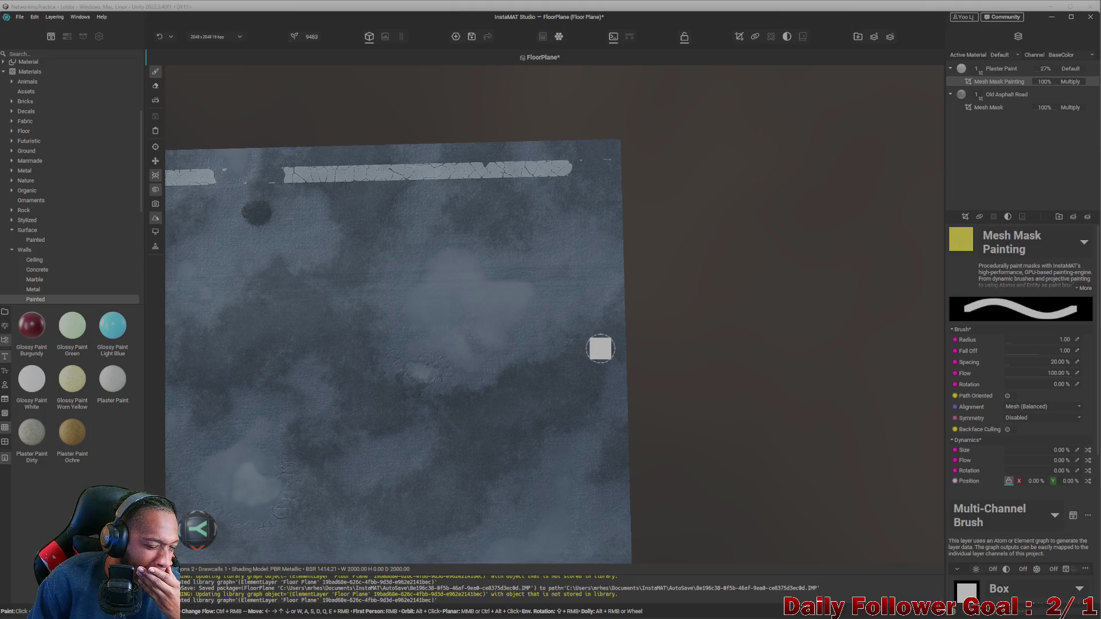
pyautogui.scroll(-3, 579, 351)
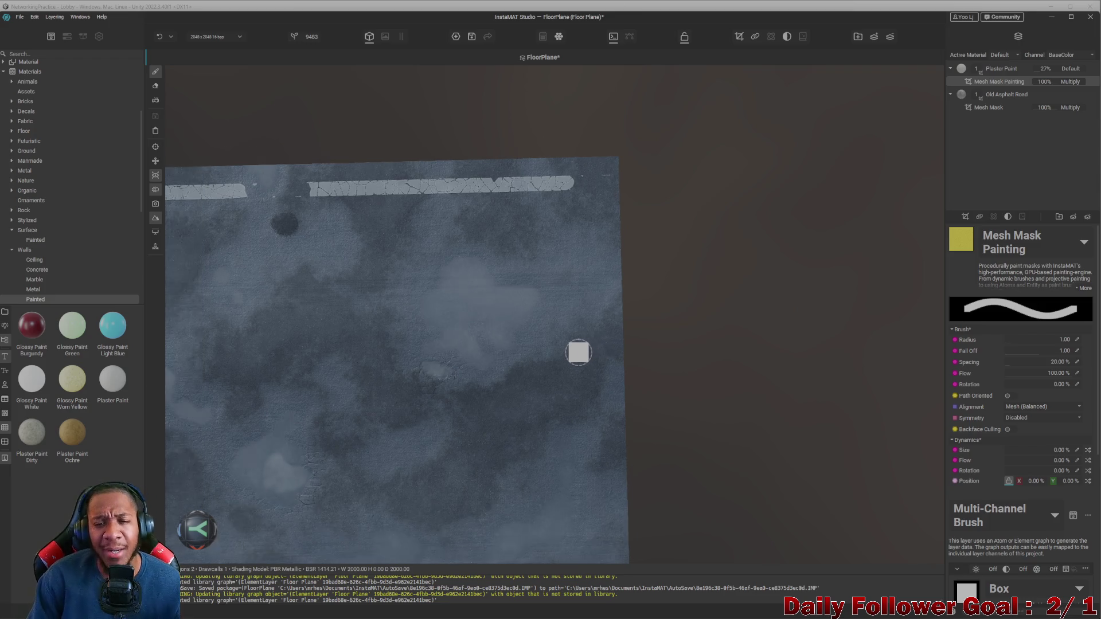
# - Recentre on the floor plane and view it straight from above
pyautogui.scroll(3, 579, 344)
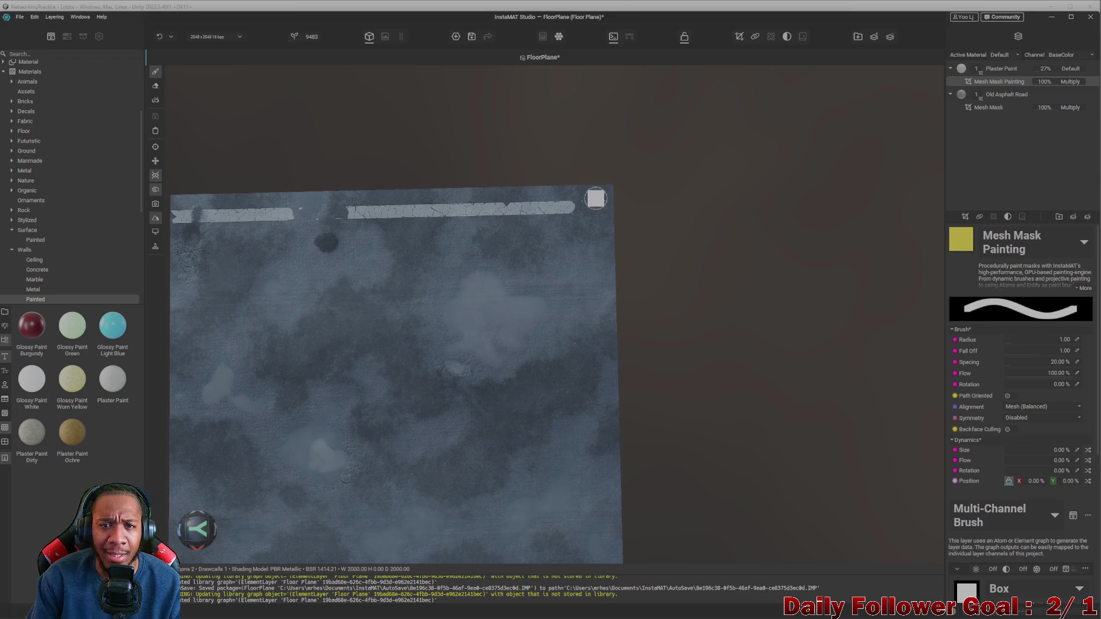
pyautogui.keyDown('alt'); pyautogui.moveTo(573, 200); pyautogui.dragTo(656, 231); pyautogui.keyUp('alt')
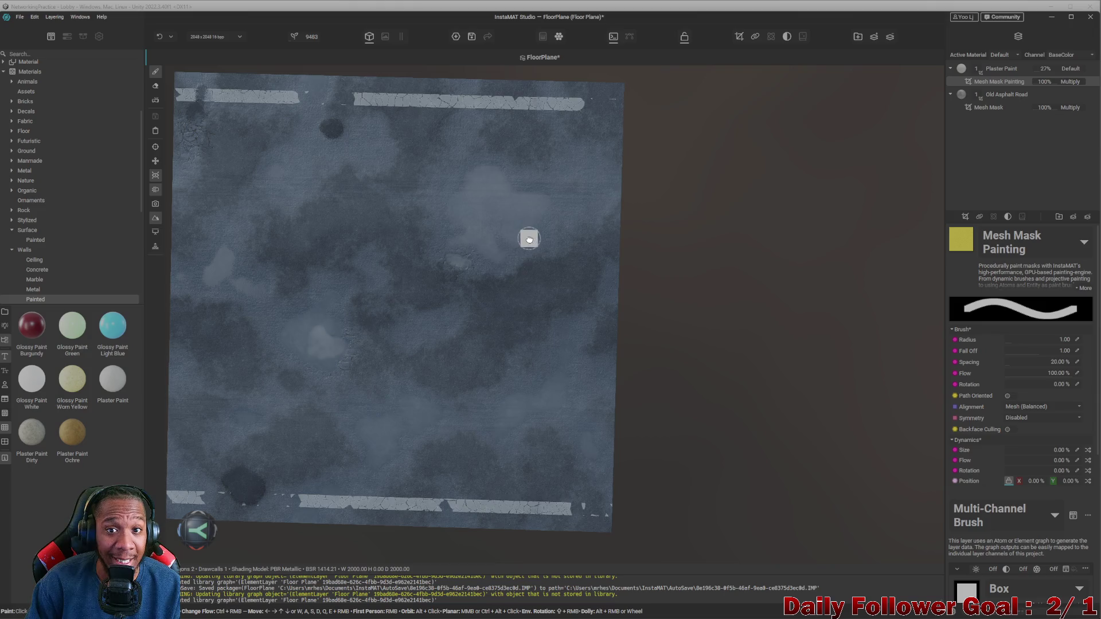
pyautogui.press('f')
pyautogui.moveTo(498, 285)
pyautogui.keyDown('alt'); pyautogui.mouseDown()
pyautogui.moveTo(511, 293)
pyautogui.moveTo(499, 293)
pyautogui.mouseUp(); pyautogui.keyUp('alt')
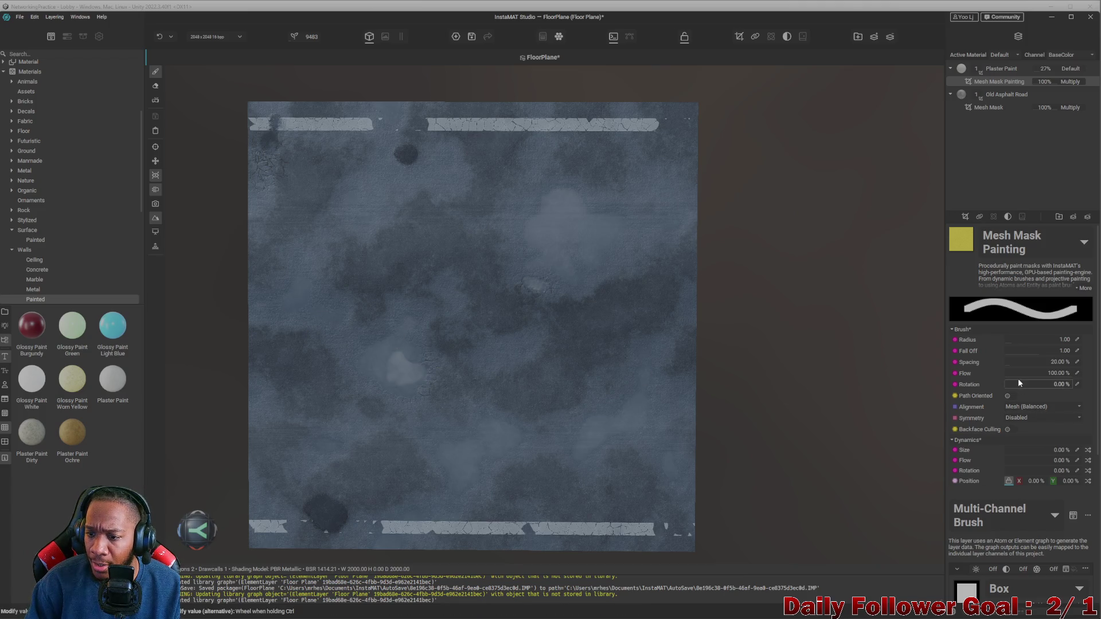
pyautogui.scroll(-2, 1027, 419)
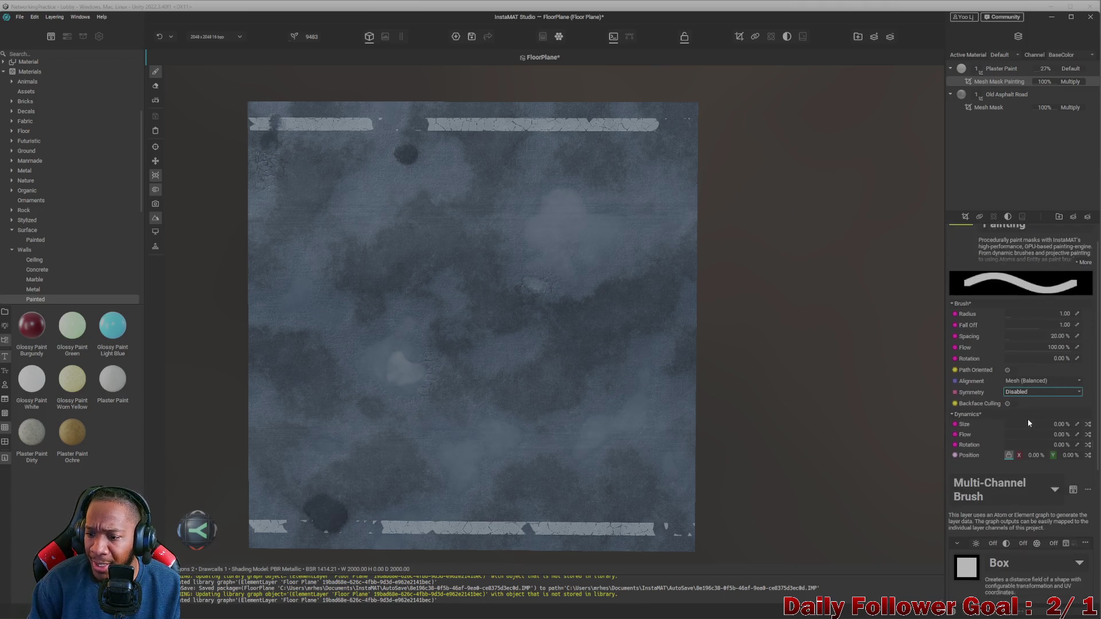
pyautogui.scroll(-2, 1032, 347)
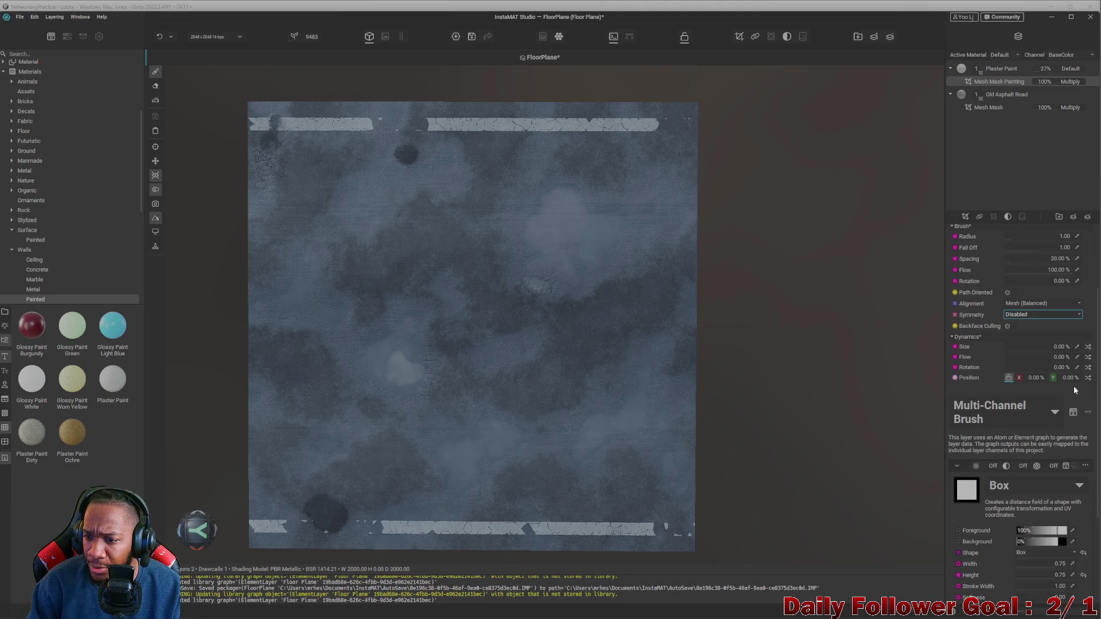
pyautogui.scroll(-3, 1068, 393)
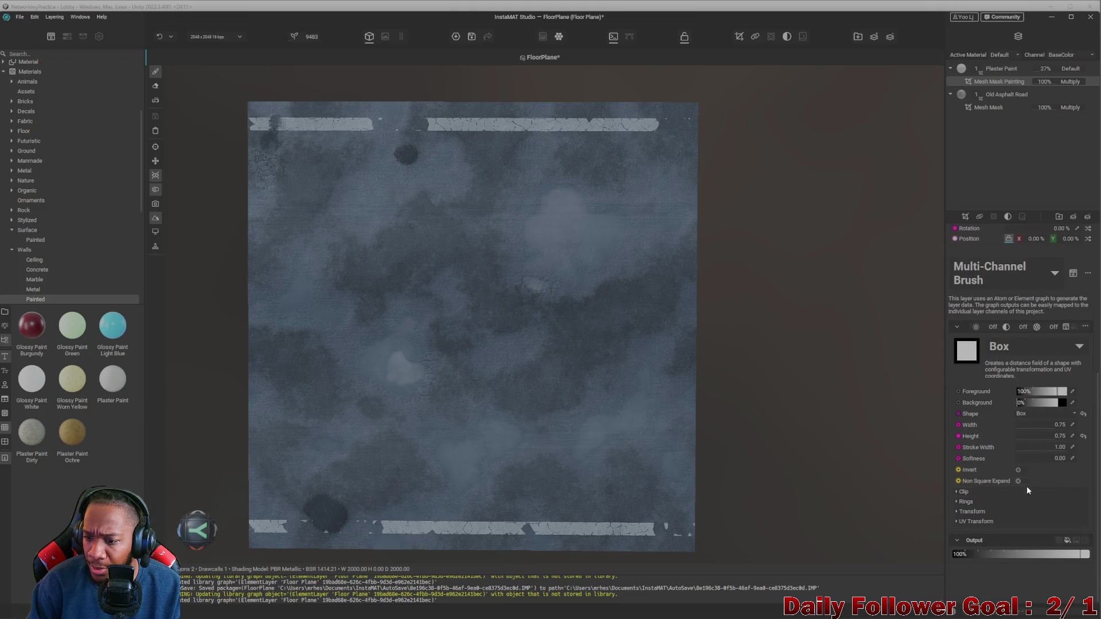
pyautogui.scroll(4, 982, 381)
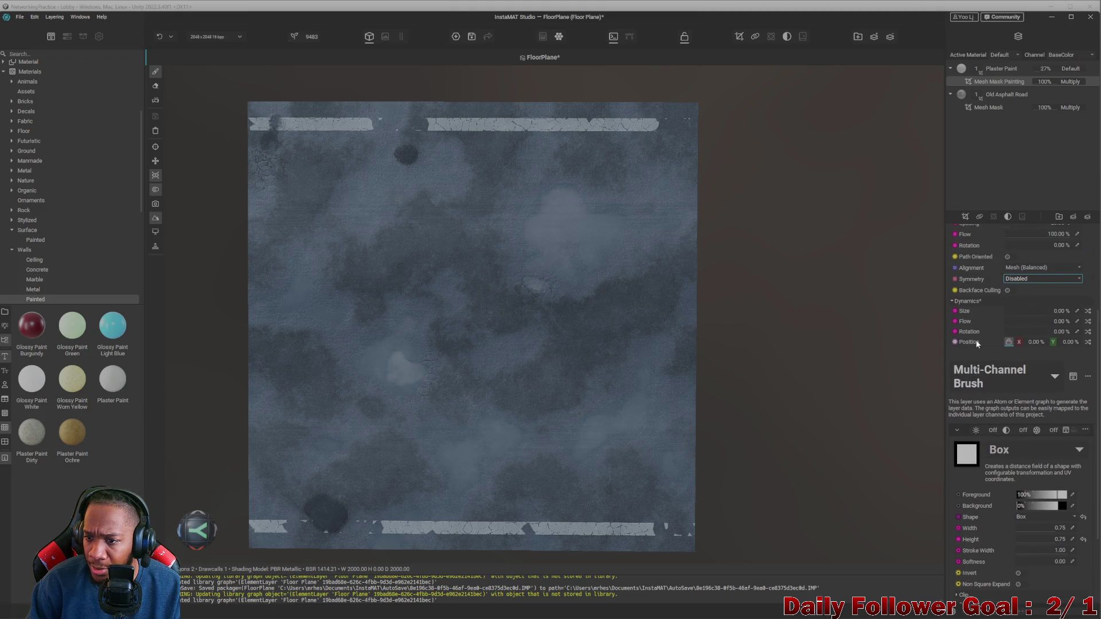
pyautogui.scroll(3, 1004, 241)
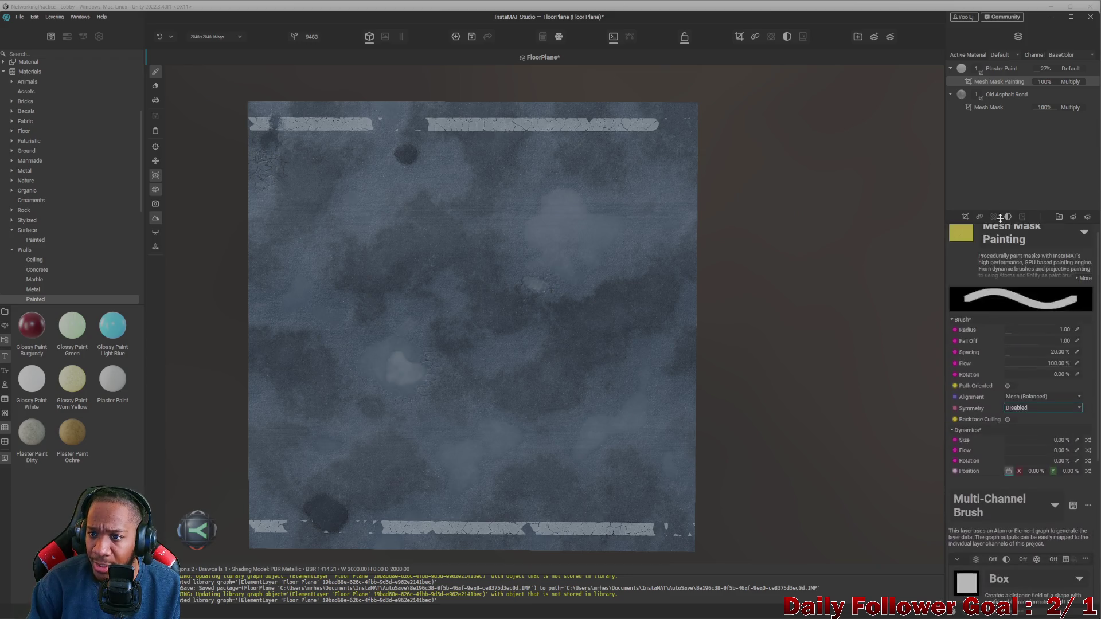
# - Set brush symmetry to XAxis after trying YAxis, painting mirrored yellow marks on the right edge
pyautogui.click(1020, 410)
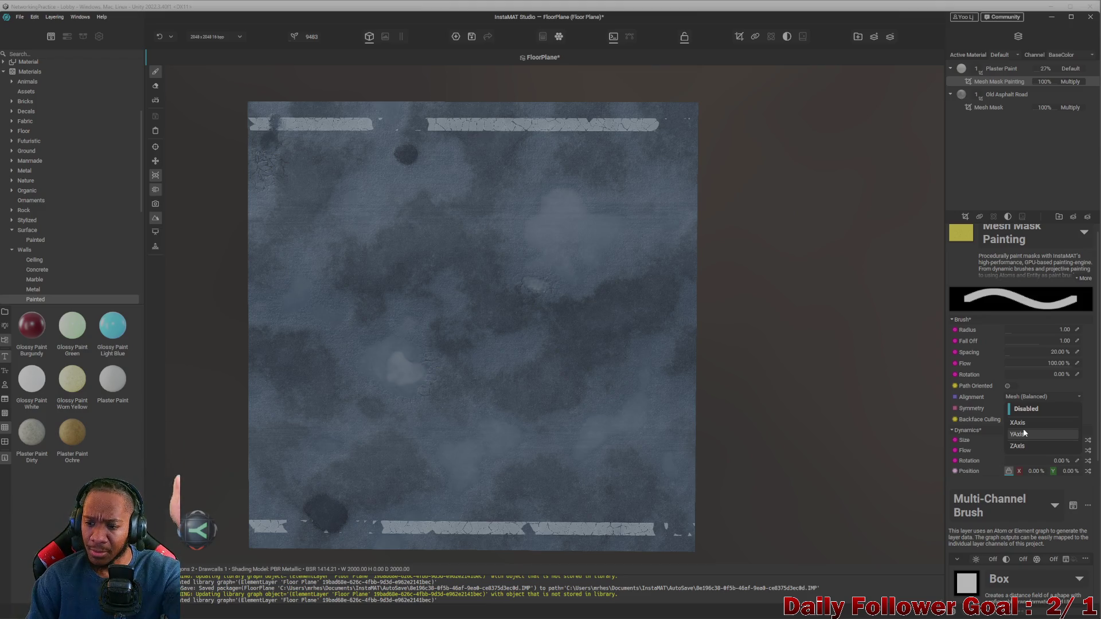
pyautogui.click(1025, 433)
pyautogui.moveTo(559, 135); pyautogui.dragTo(588, 312)
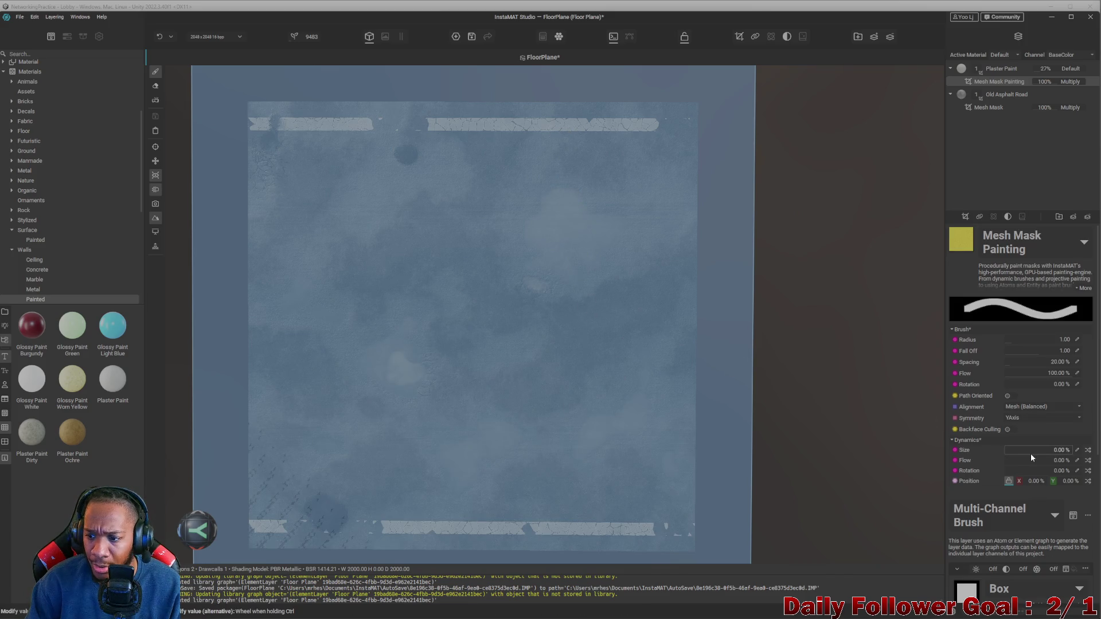
pyautogui.click(1015, 415)
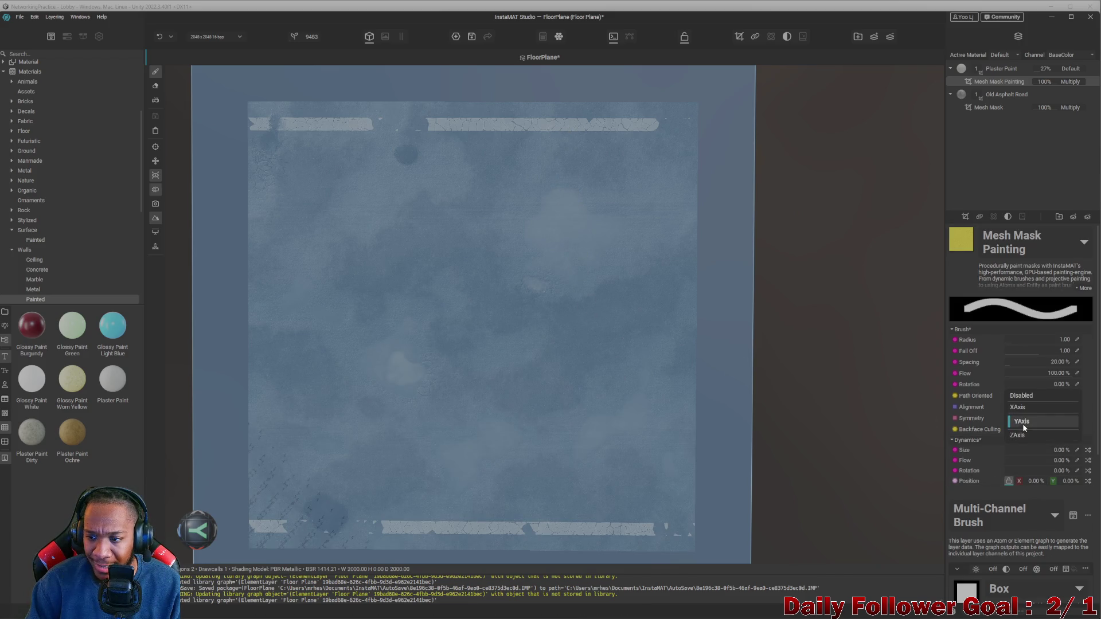
pyautogui.click(1020, 409)
pyautogui.moveTo(684, 119); pyautogui.dragTo(684, 172)
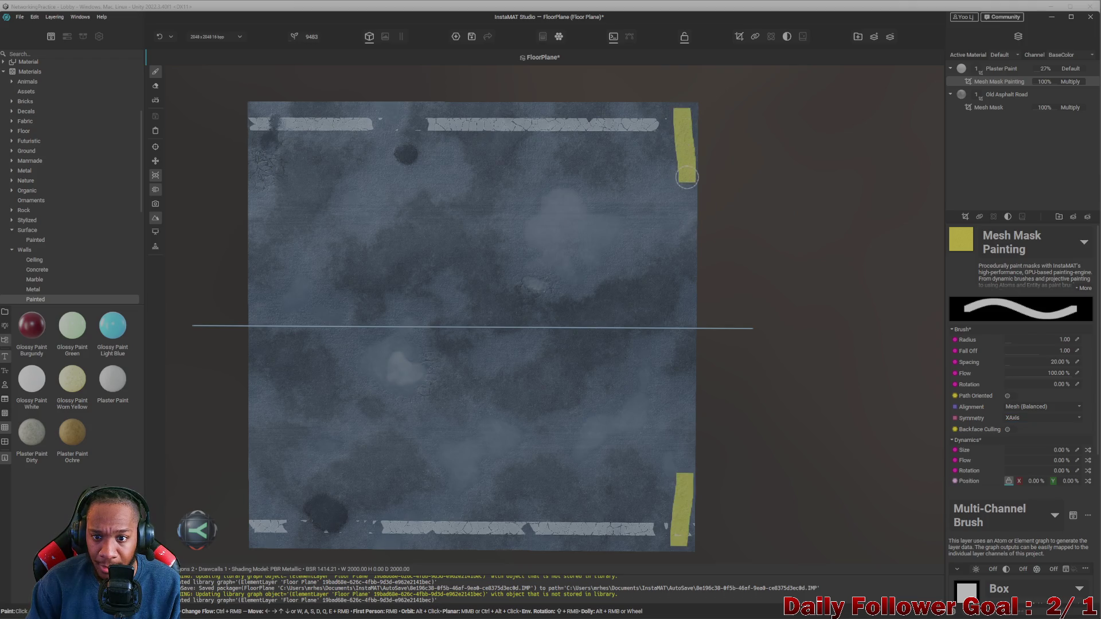
# - Repaint the mirrored yellow line down the right edge from the top corner, then zoom out to review
pyautogui.hotkey('ctrl', 'z')
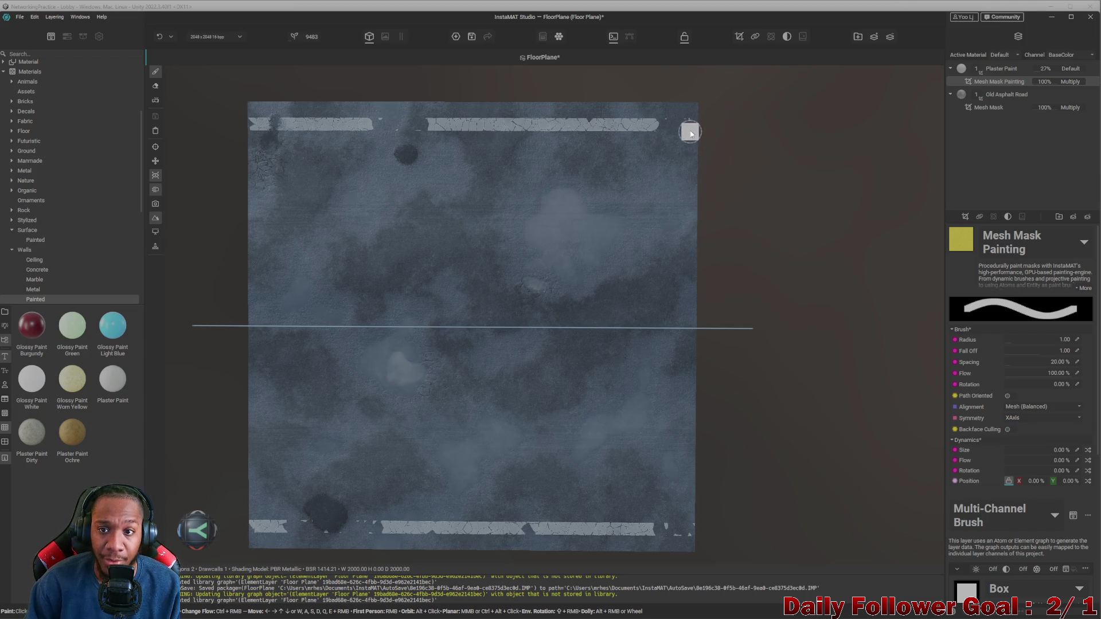
pyautogui.moveTo(691, 115); pyautogui.dragTo(689, 254)
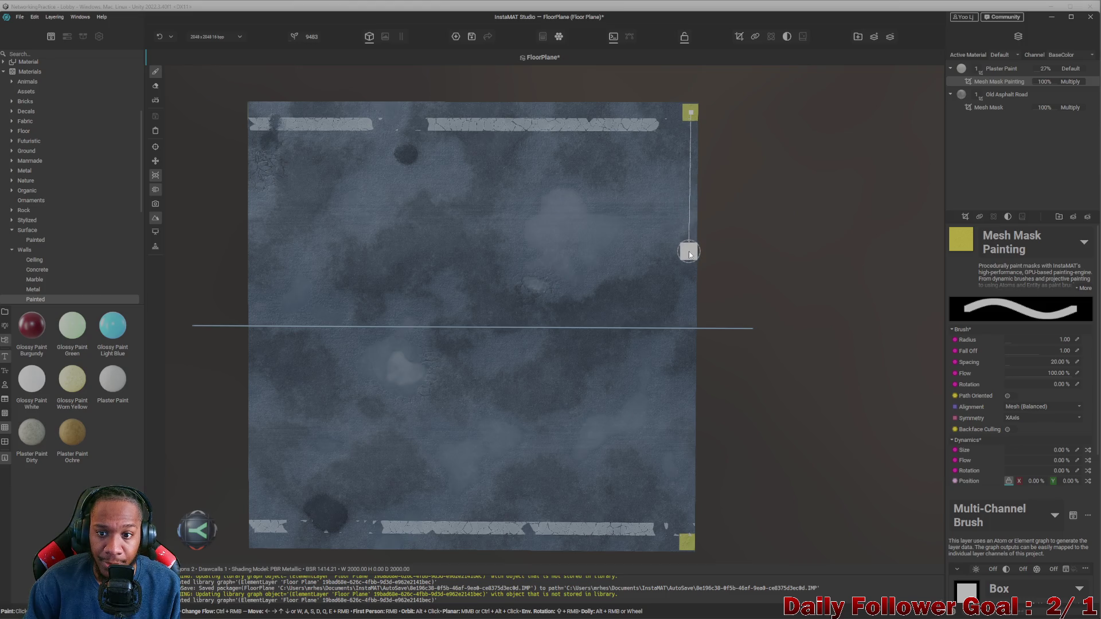
pyautogui.scroll(-2, 724, 342)
pyautogui.moveTo(708, 394)
pyautogui.mouseDown(button='middle')
pyautogui.moveTo(614, 346)
pyautogui.moveTo(611, 411)
pyautogui.moveTo(589, 334)
pyautogui.mouseUp(button='middle')
pyautogui.scroll(-1, 550, 349)
pyautogui.scroll(1, 548, 350)
pyautogui.moveTo(344, 275); pyautogui.dragTo(482, 270, button='middle')
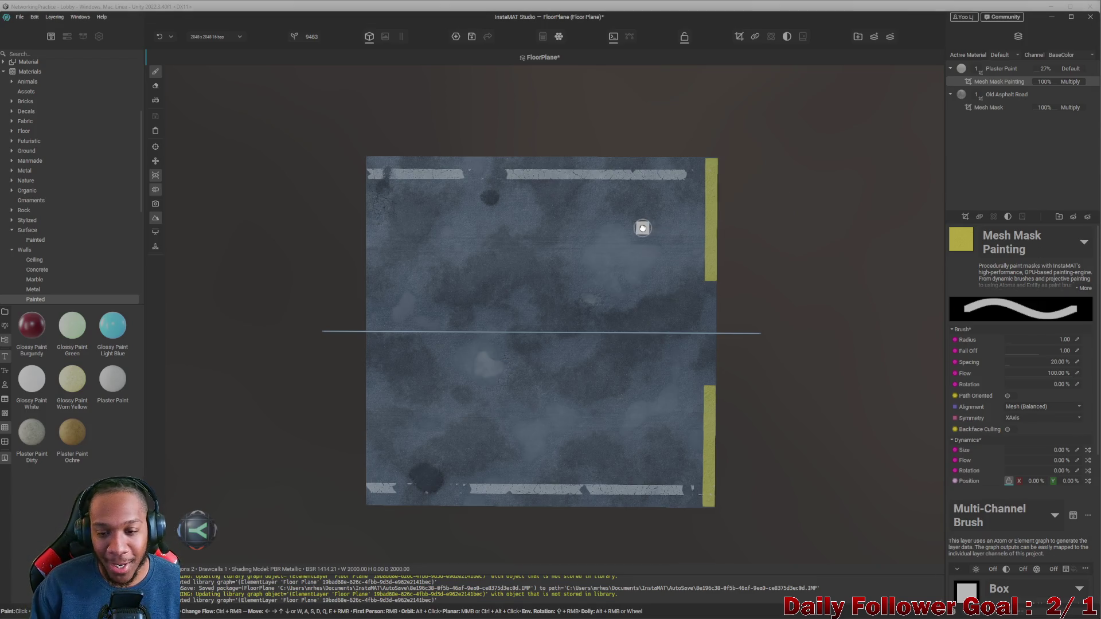
# - Frame the plane's top-right area and the right-edge yellow stripe in the view
pyautogui.moveTo(641, 226); pyautogui.dragTo(637, 214, button='middle')
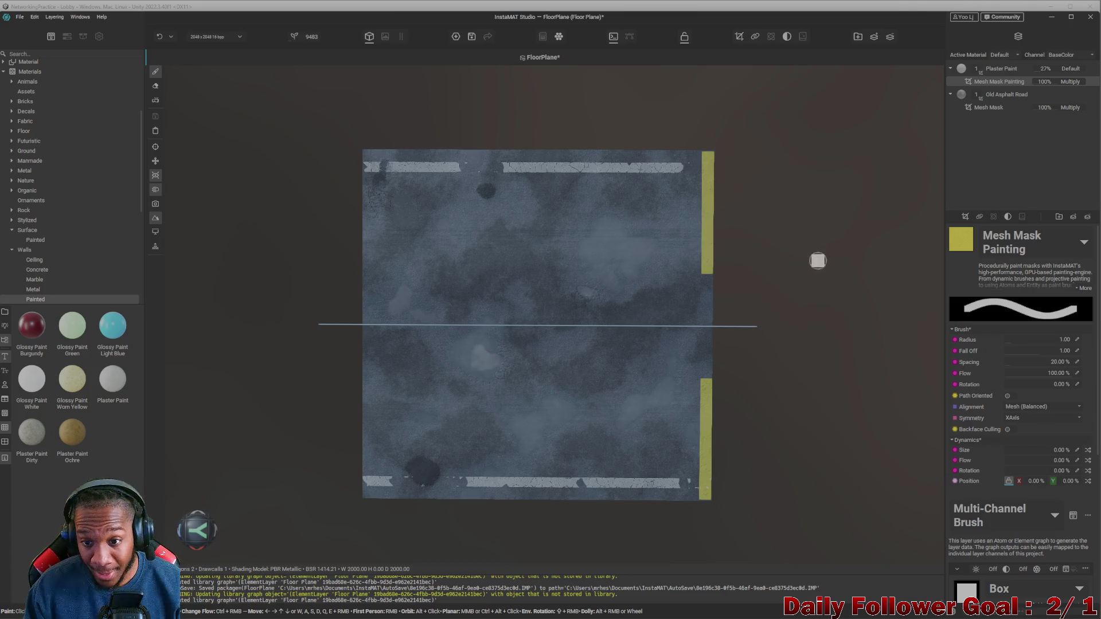
pyautogui.scroll(5, 823, 256)
pyautogui.scroll(-3, 614, 287)
pyautogui.scroll(5, 498, 314)
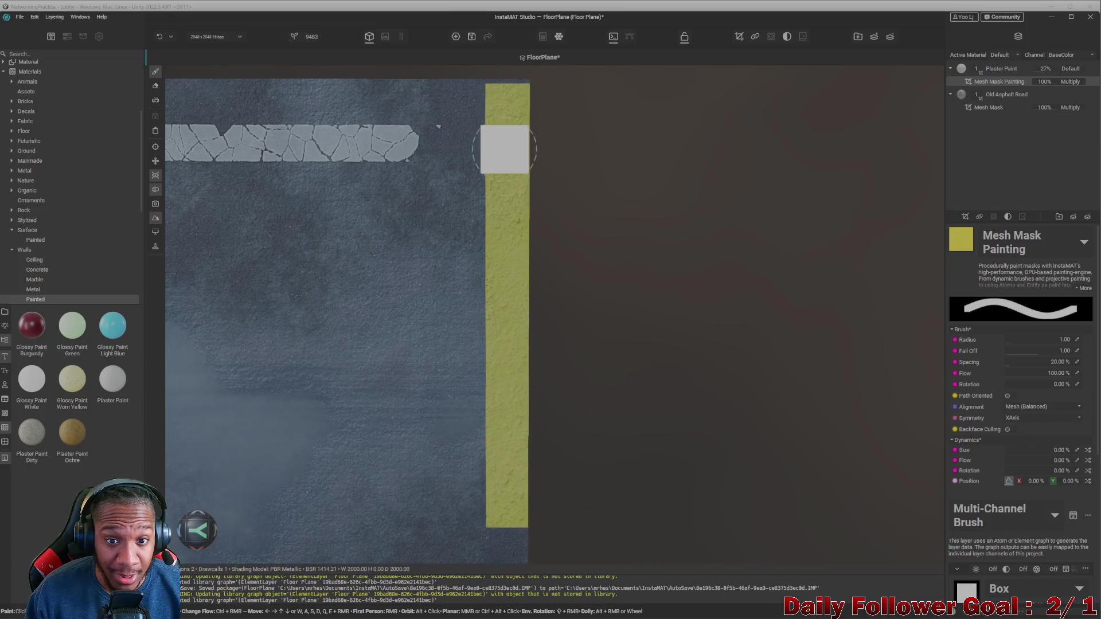
pyautogui.moveTo(541, 180); pyautogui.dragTo(547, 241, button='middle')
pyautogui.scroll(-3, 547, 241)
pyautogui.moveTo(555, 160)
pyautogui.mouseDown(button='middle')
pyautogui.moveTo(582, 239)
pyautogui.moveTo(678, 207)
pyautogui.mouseUp(button='middle')
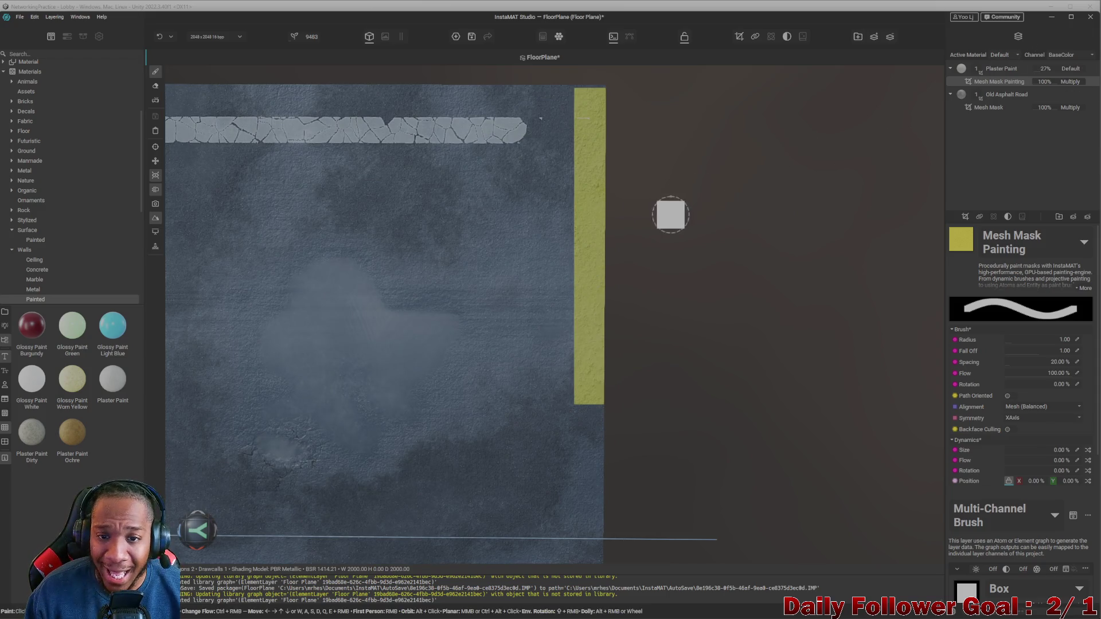
pyautogui.scroll(4, 607, 218)
pyautogui.moveTo(594, 223); pyautogui.dragTo(619, 279, button='middle')
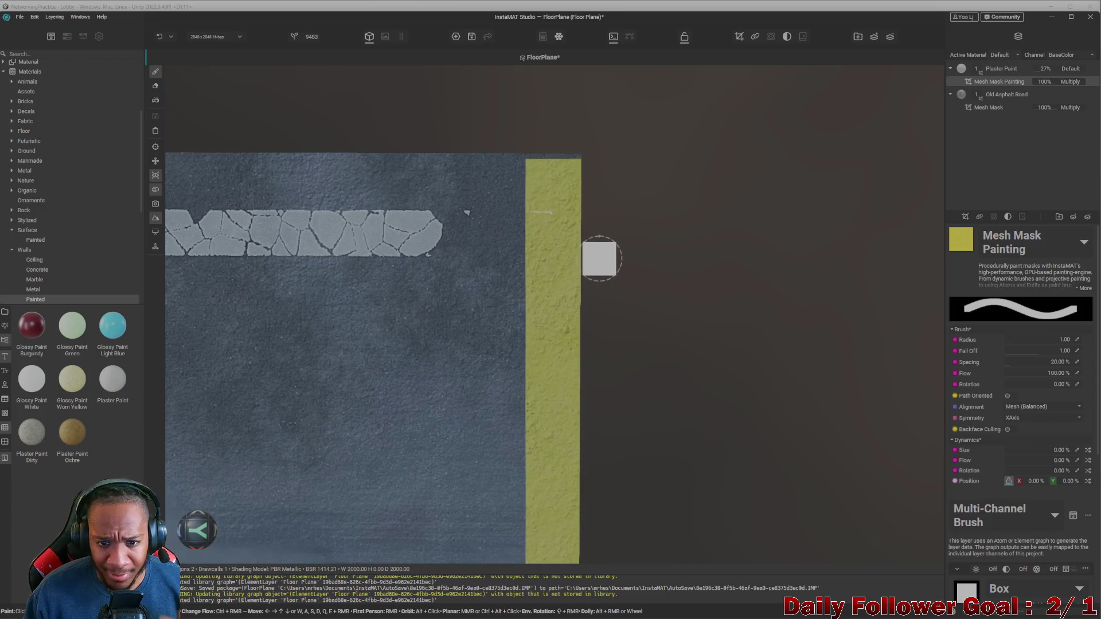
pyautogui.scroll(-2, 582, 265)
pyautogui.scroll(-2, 597, 256)
pyautogui.moveTo(595, 263)
pyautogui.mouseDown(button='middle')
pyautogui.moveTo(600, 216)
pyautogui.moveTo(621, 248)
pyautogui.mouseUp(button='middle')
pyautogui.scroll(-2, 607, 255)
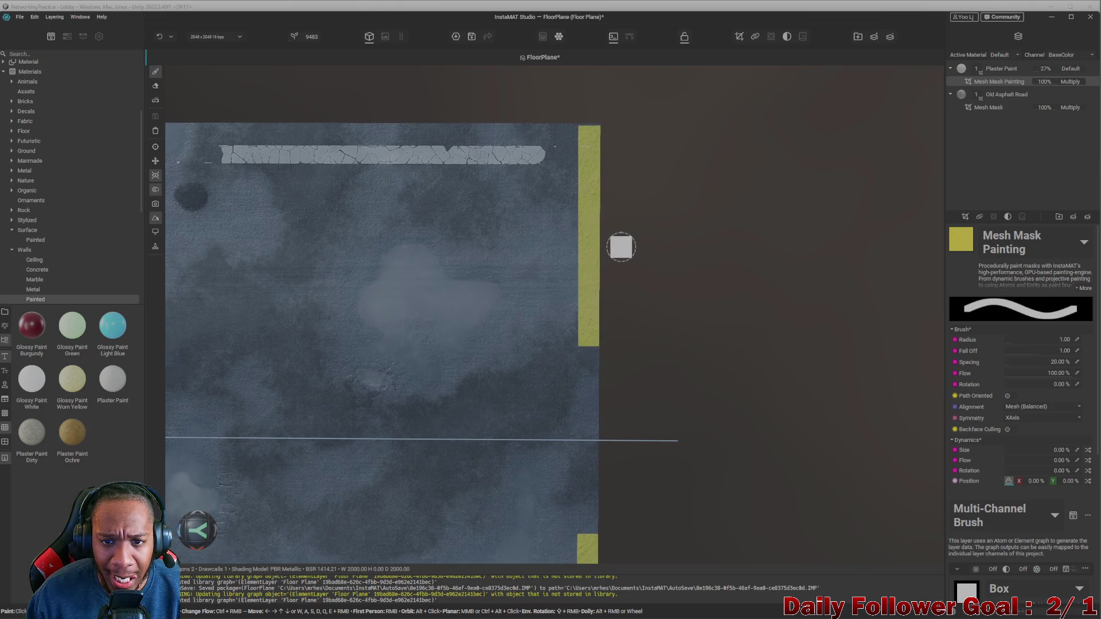
pyautogui.scroll(-2, 621, 247)
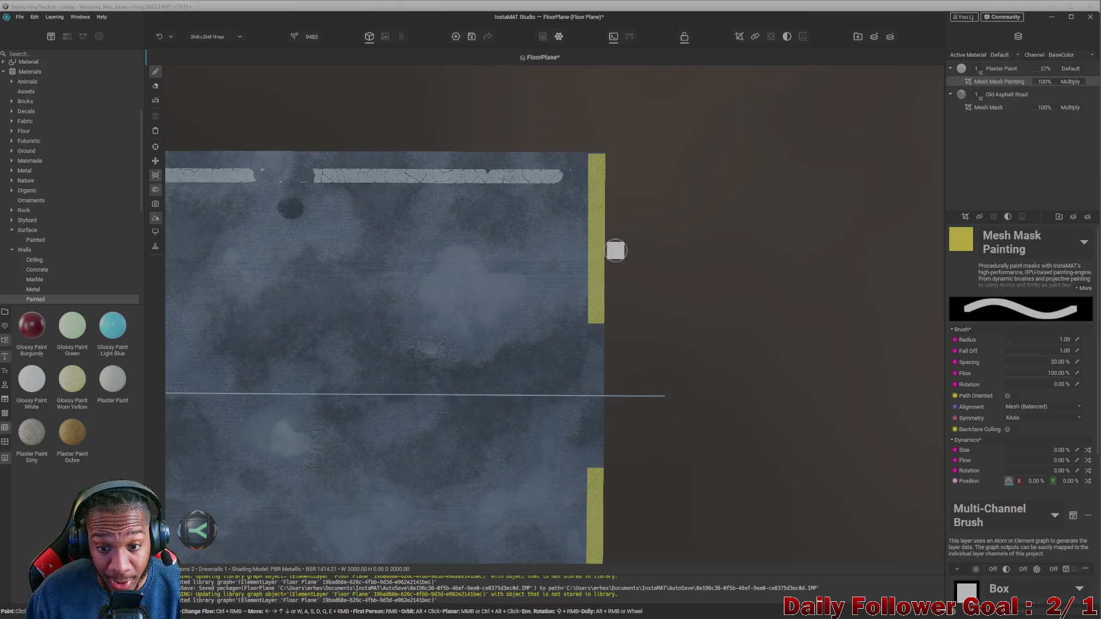
pyautogui.scroll(-2, 559, 246)
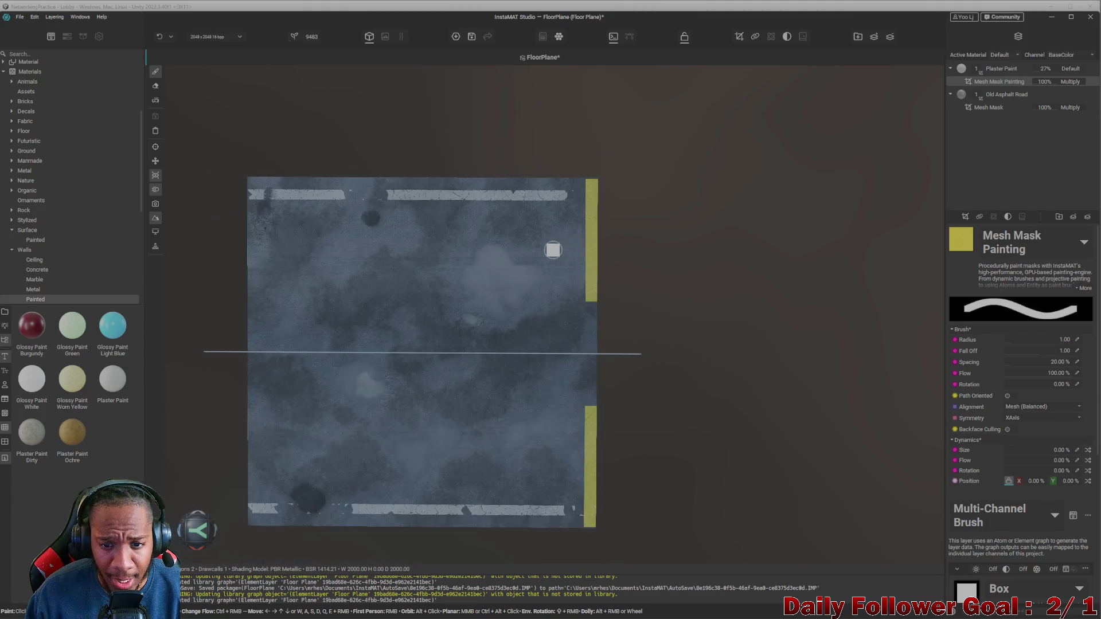
pyautogui.scroll(2, 612, 198)
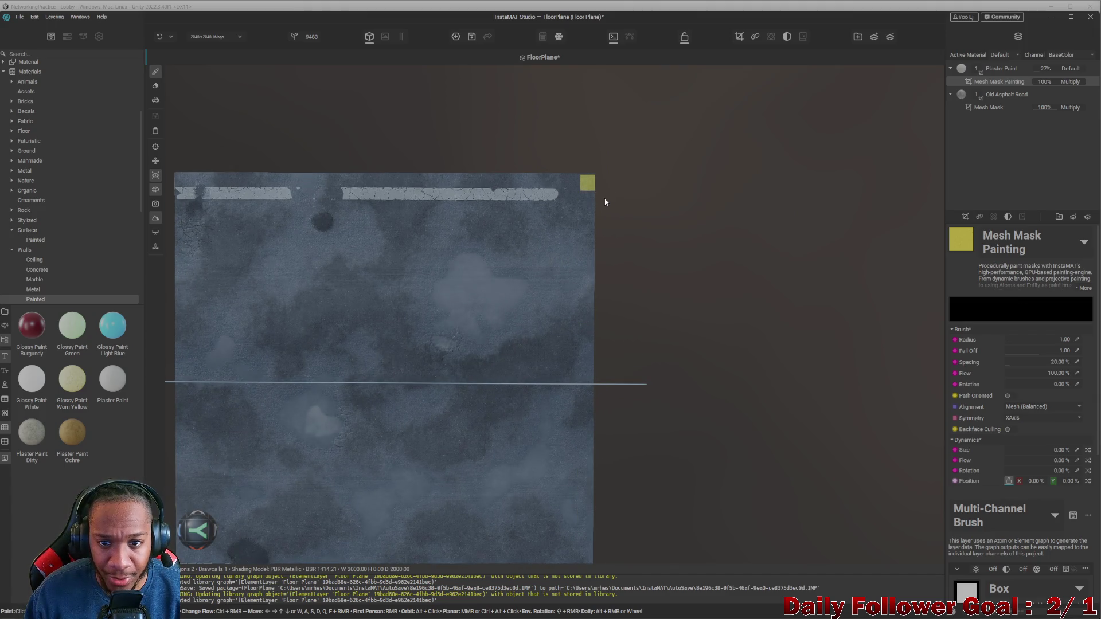
pyautogui.scroll(2, 596, 194)
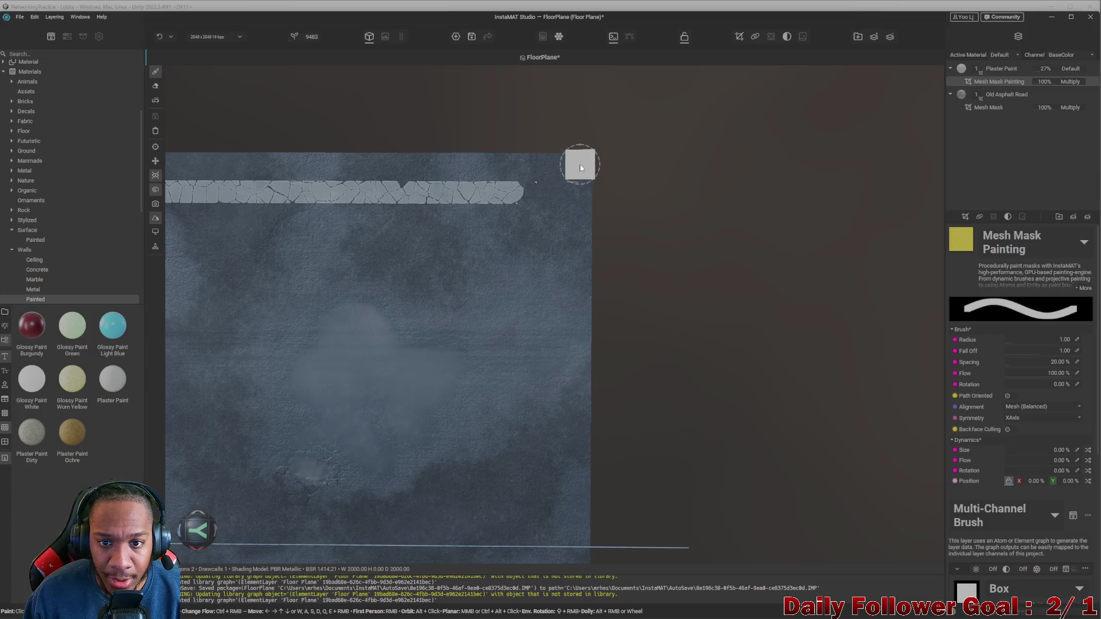
pyautogui.scroll(-2, 571, 218)
# - Try Shift-click straight strokes down the right edge from the top-right corner dab
pyautogui.press('shift')
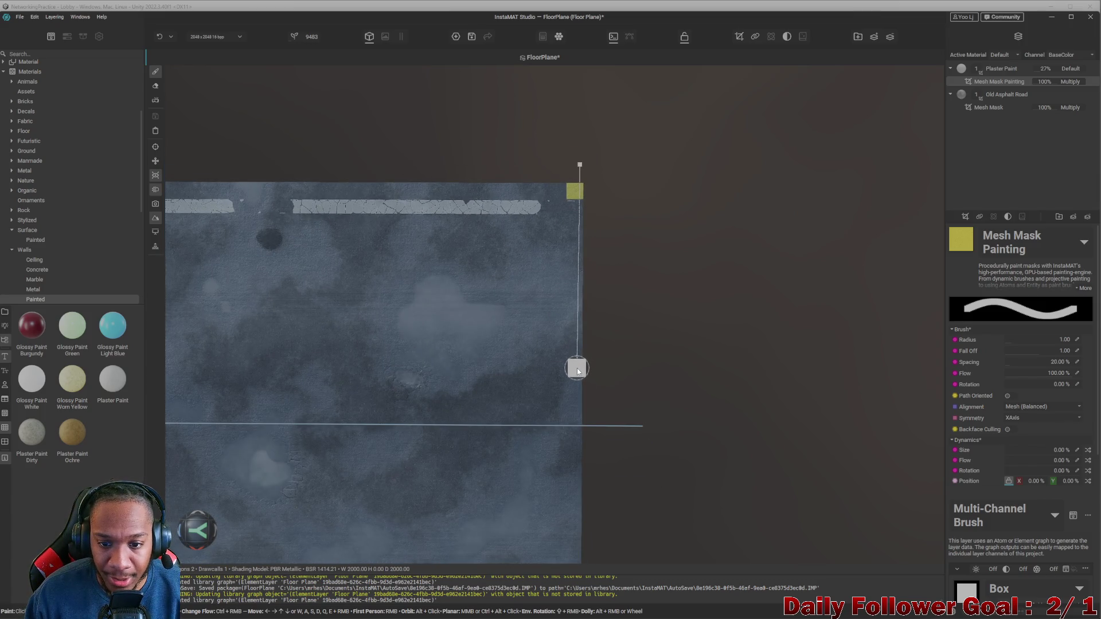
pyautogui.keyDown('shift'); pyautogui.click(578, 372); pyautogui.keyUp('shift')
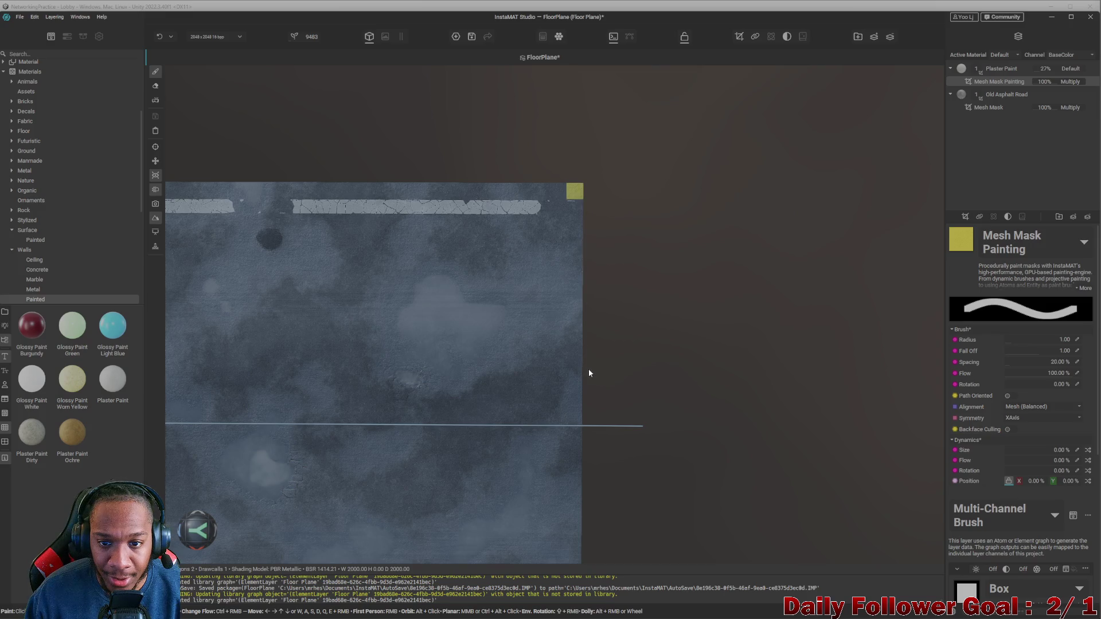
pyautogui.keyDown('shift'); pyautogui.click(570, 367); pyautogui.keyUp('shift')
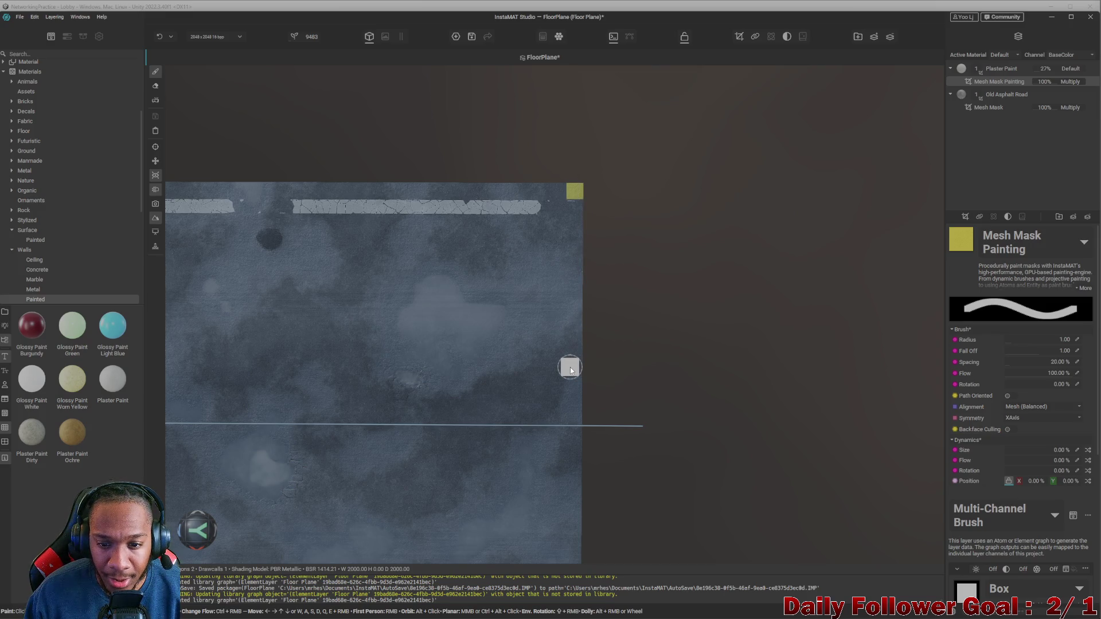
pyautogui.keyDown('shift'); pyautogui.click(578, 372); pyautogui.keyUp('shift')
pyautogui.keyDown('shift'); pyautogui.click(580, 374); pyautogui.keyUp('shift')
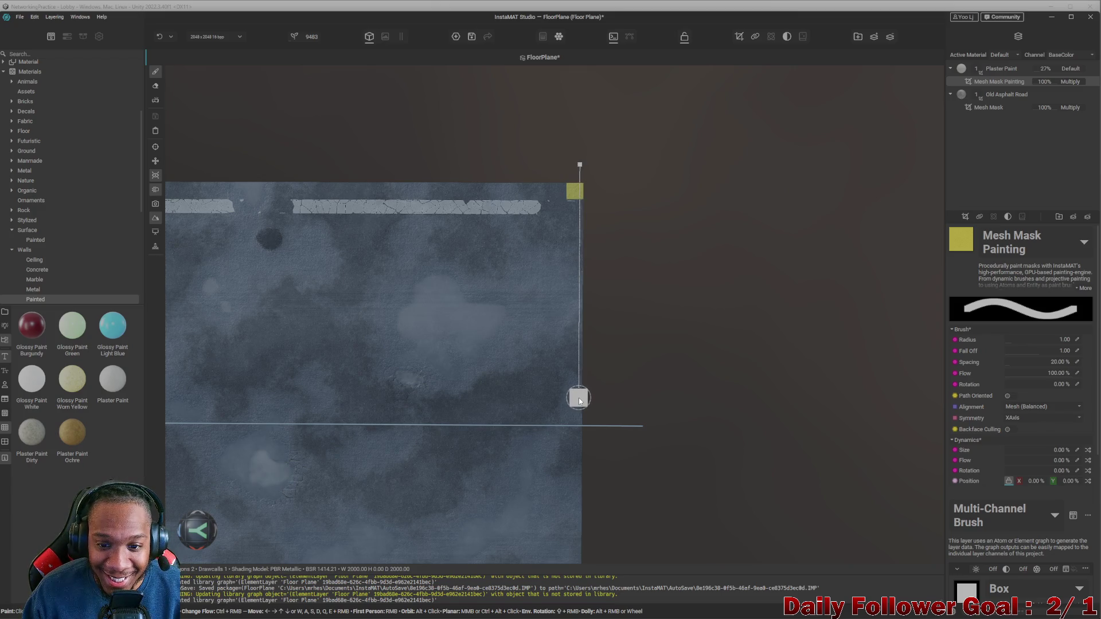
# - Paint and undo a trial mirrored stroke and a top-right start dab on the right edge
pyautogui.keyDown('shift'); pyautogui.click(579, 398); pyautogui.keyUp('shift')
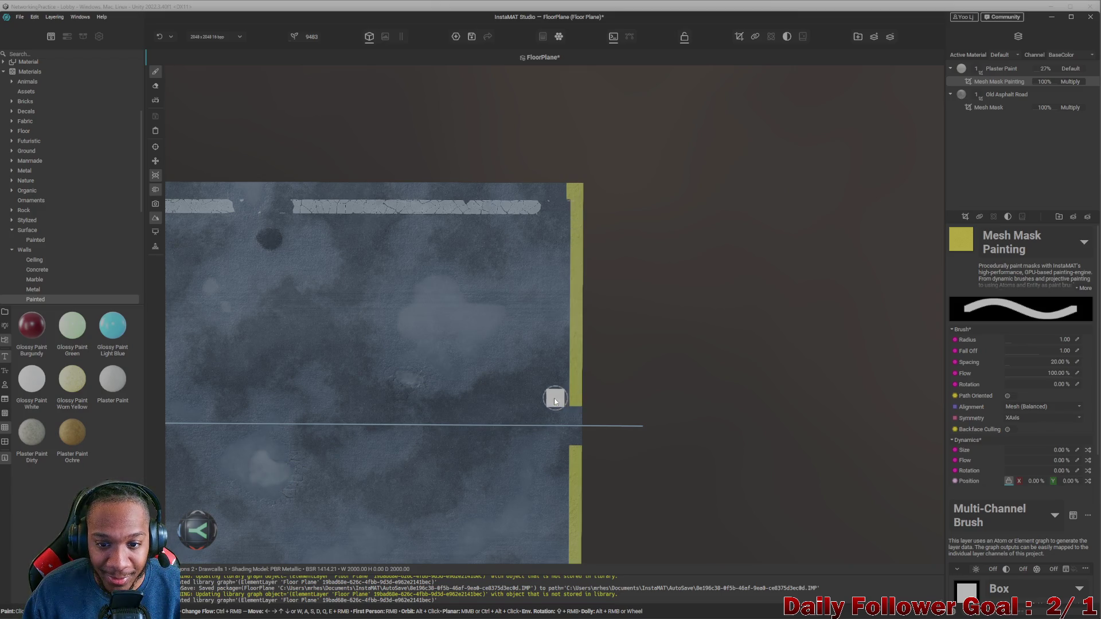
pyautogui.scroll(-2, 554, 392)
pyautogui.hotkey('ctrl', 'z')
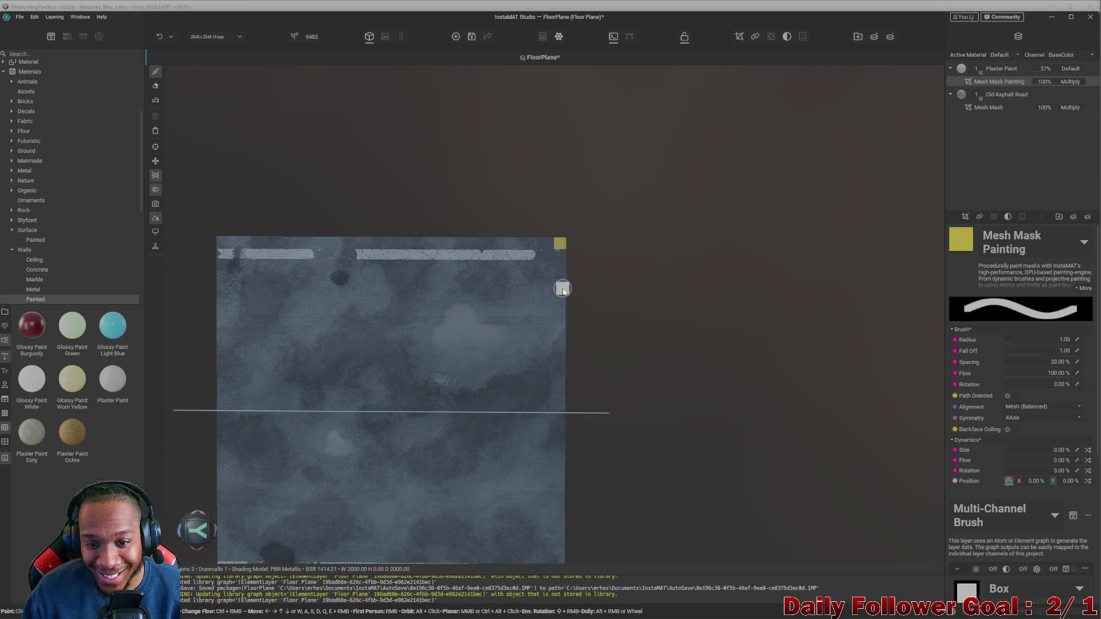
pyautogui.scroll(3, 558, 278)
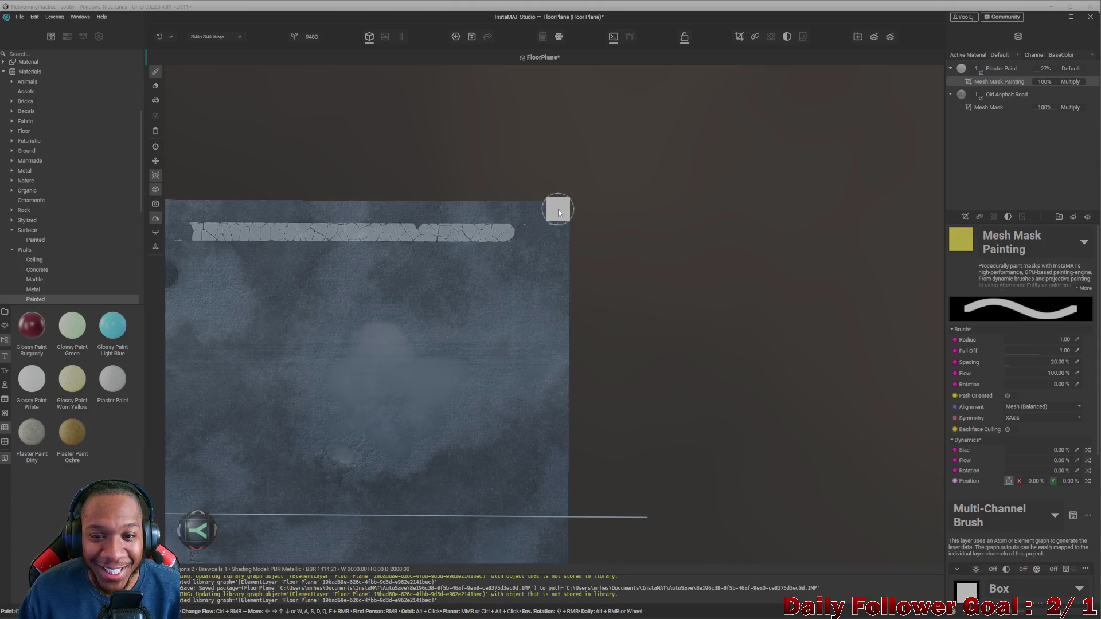
pyautogui.click(557, 215)
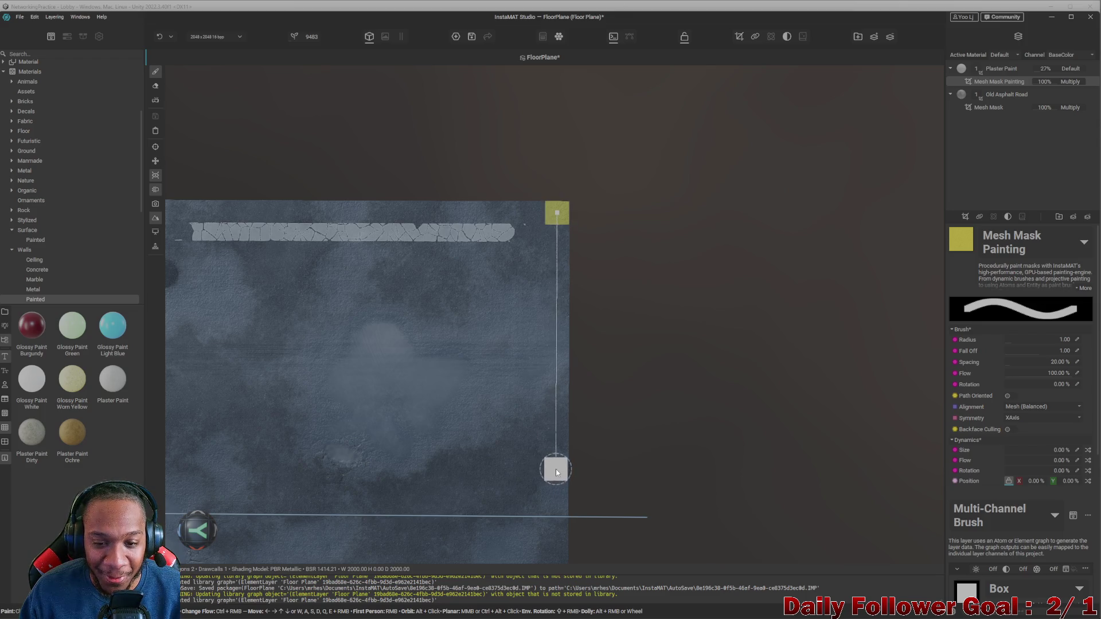
pyautogui.hotkey('ctrl', 'z')
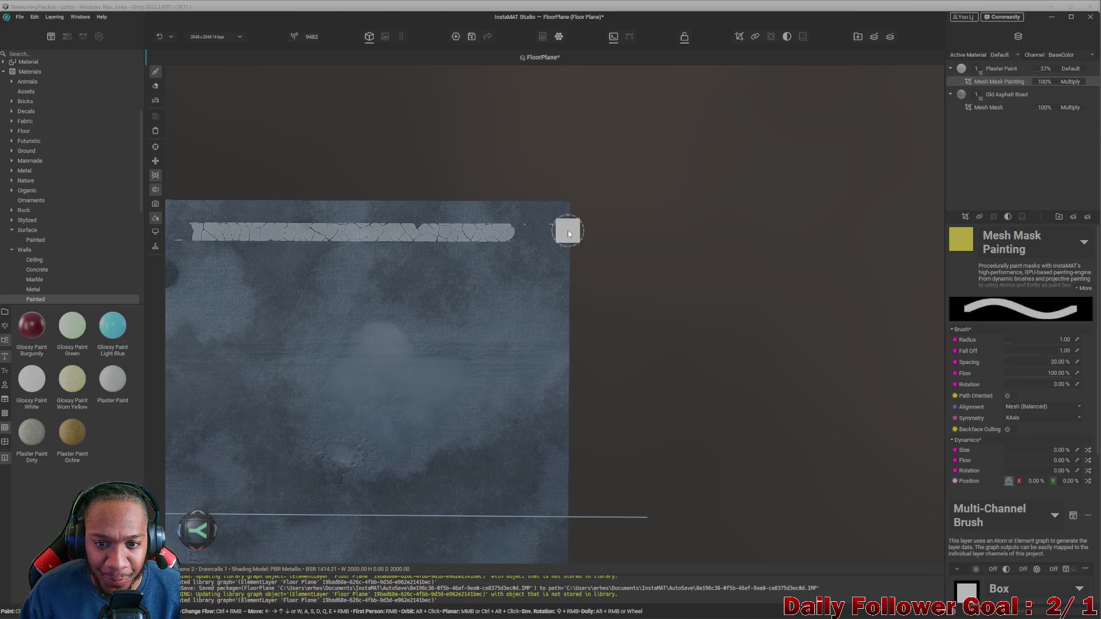
# - Retry a straight yellow line down the right edge from a top-right corner dab, then recentre the plane
pyautogui.click(560, 212)
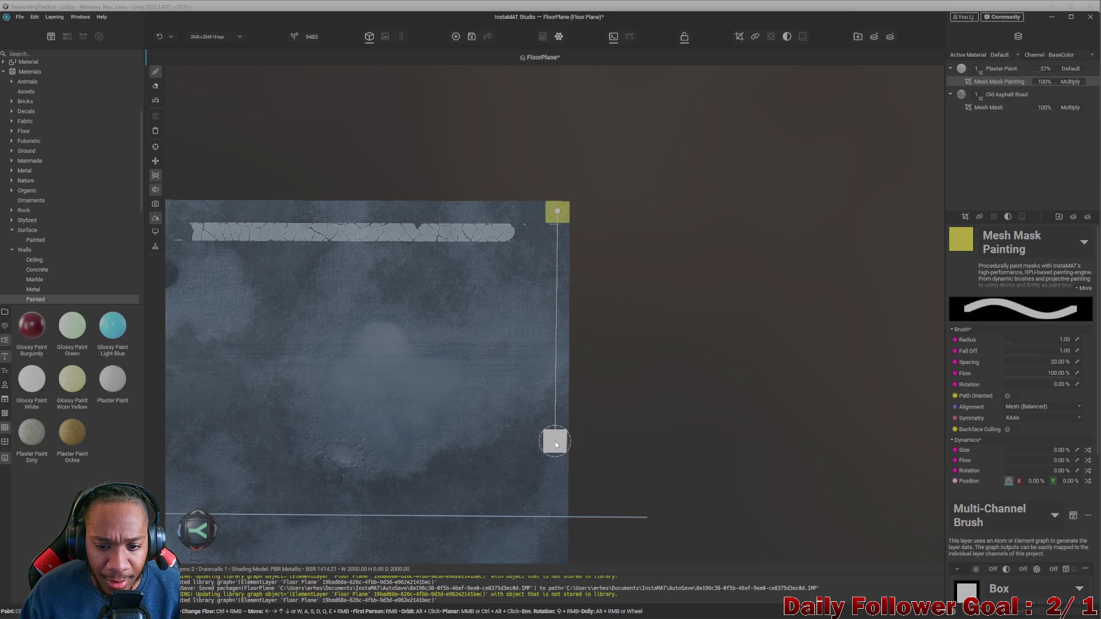
pyautogui.keyDown('shift'); pyautogui.click(555, 442); pyautogui.keyUp('shift')
pyautogui.hotkey('ctrl', 'z')
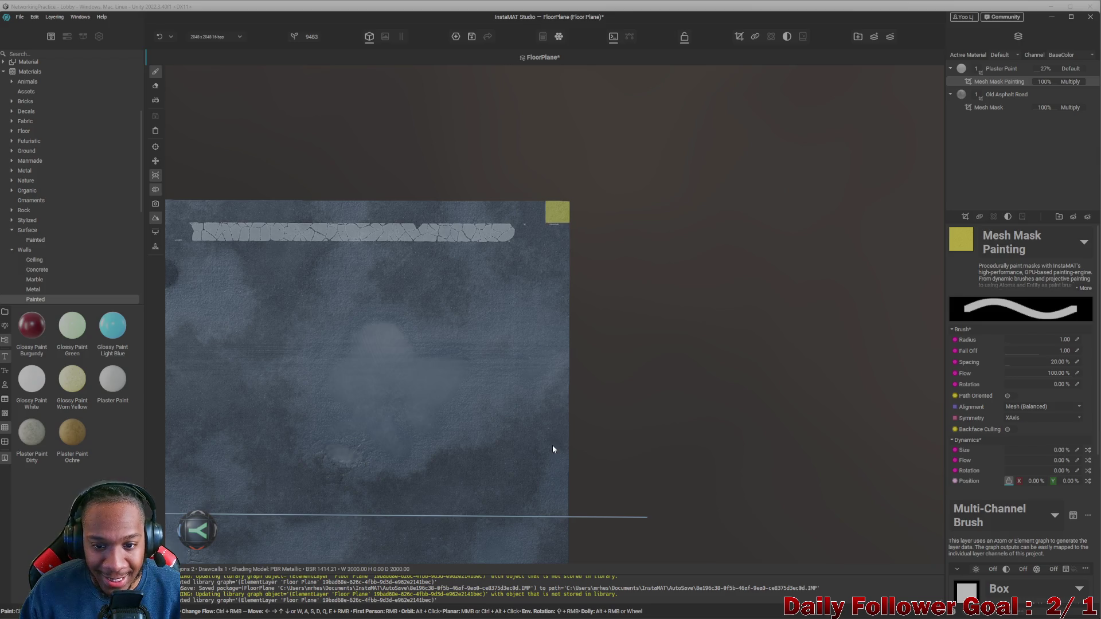
pyautogui.hotkey('ctrl', 'z')
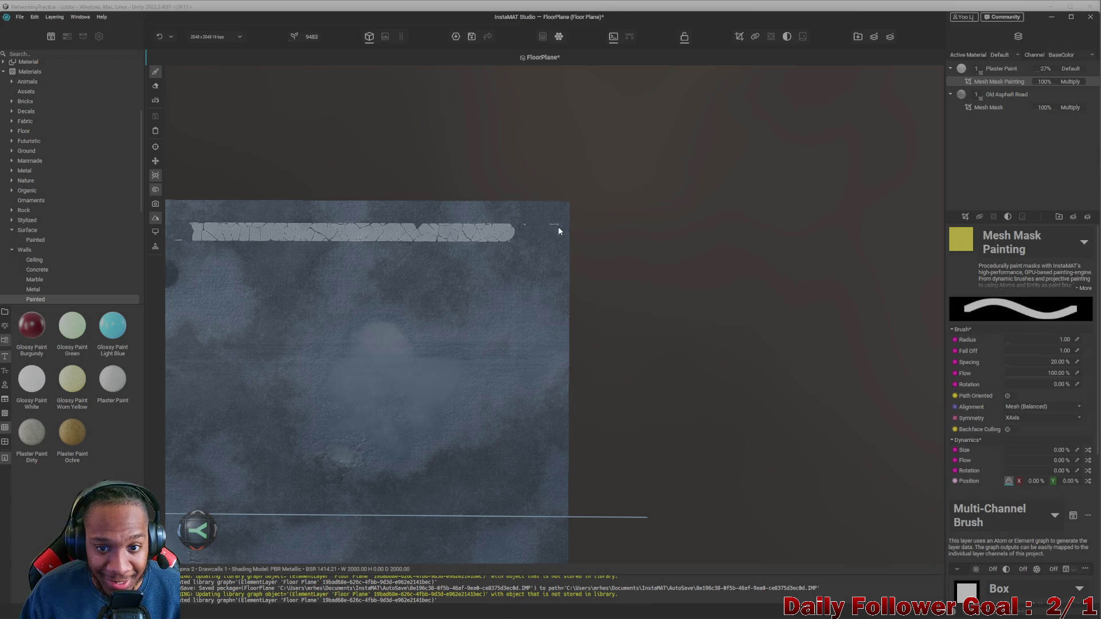
pyautogui.click(559, 210)
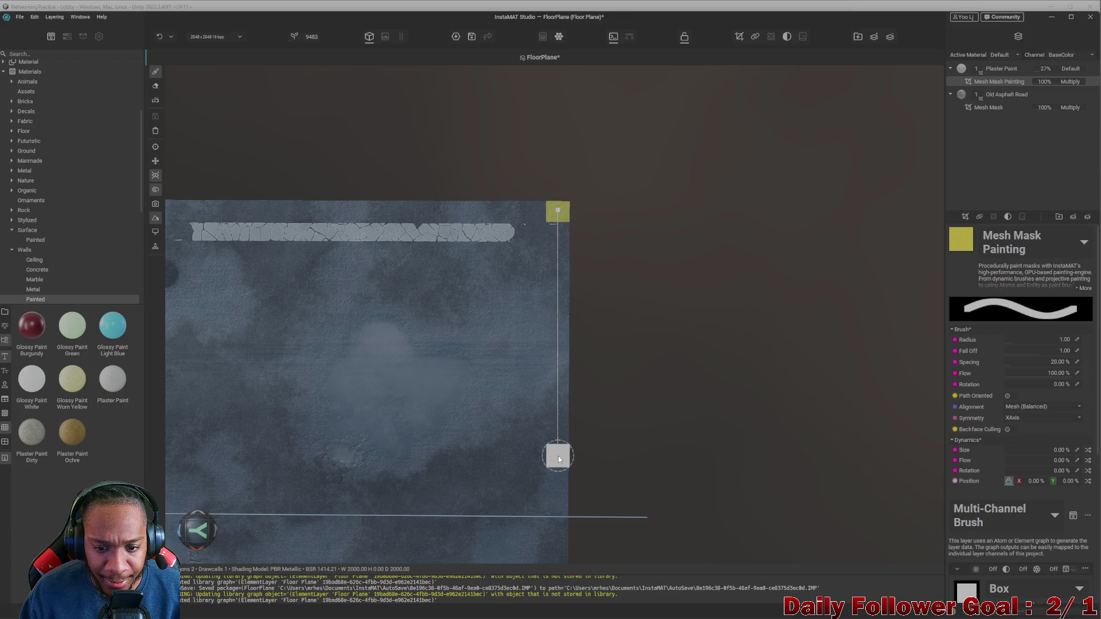
pyautogui.keyDown('shift'); pyautogui.click(556, 456); pyautogui.keyUp('shift')
pyautogui.scroll(-4, 375, 355)
pyautogui.moveTo(364, 356); pyautogui.dragTo(629, 271, button='middle')
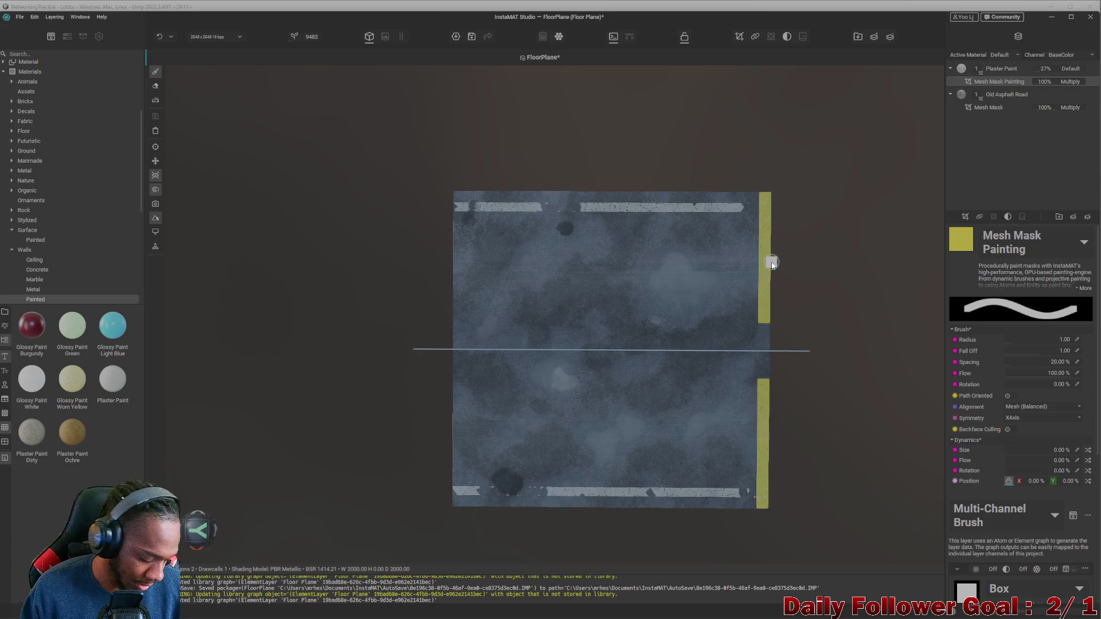
pyautogui.moveTo(744, 211); pyautogui.dragTo(683, 193, button='middle')
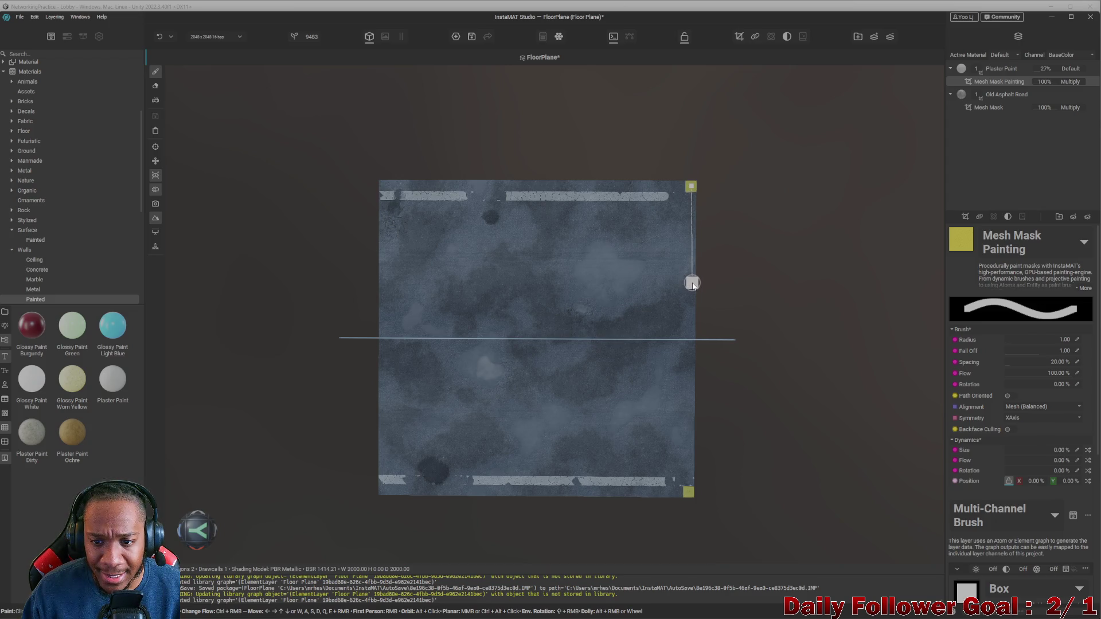
# - Finish the straight yellow edge lines along the right and left sides of the floor
pyautogui.keyDown('shift'); pyautogui.click(691, 283); pyautogui.keyUp('shift')
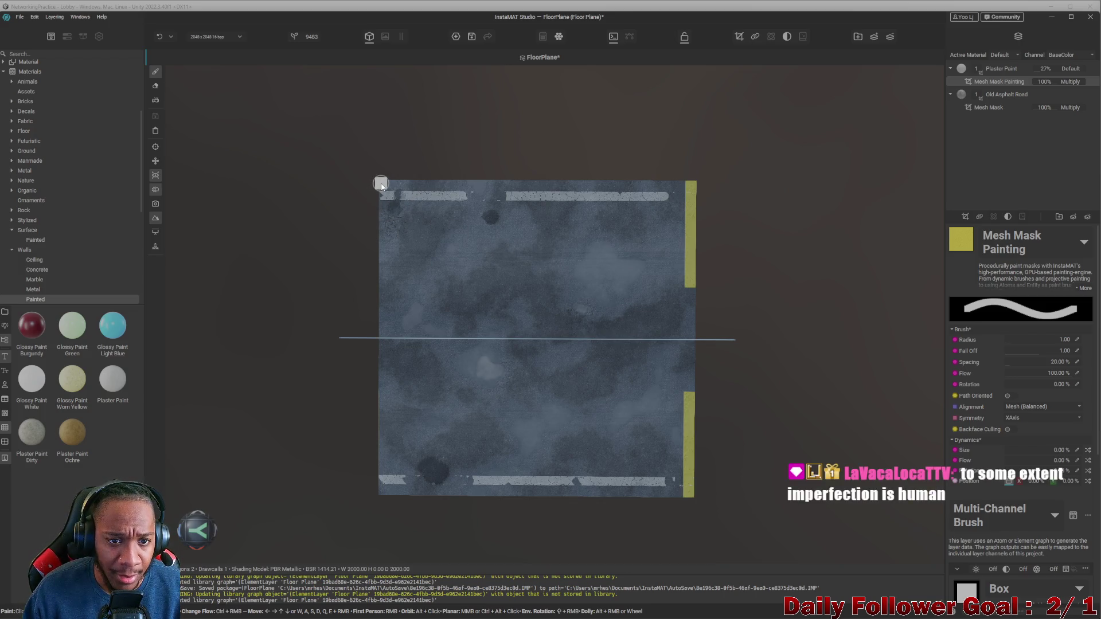
pyautogui.click(381, 184)
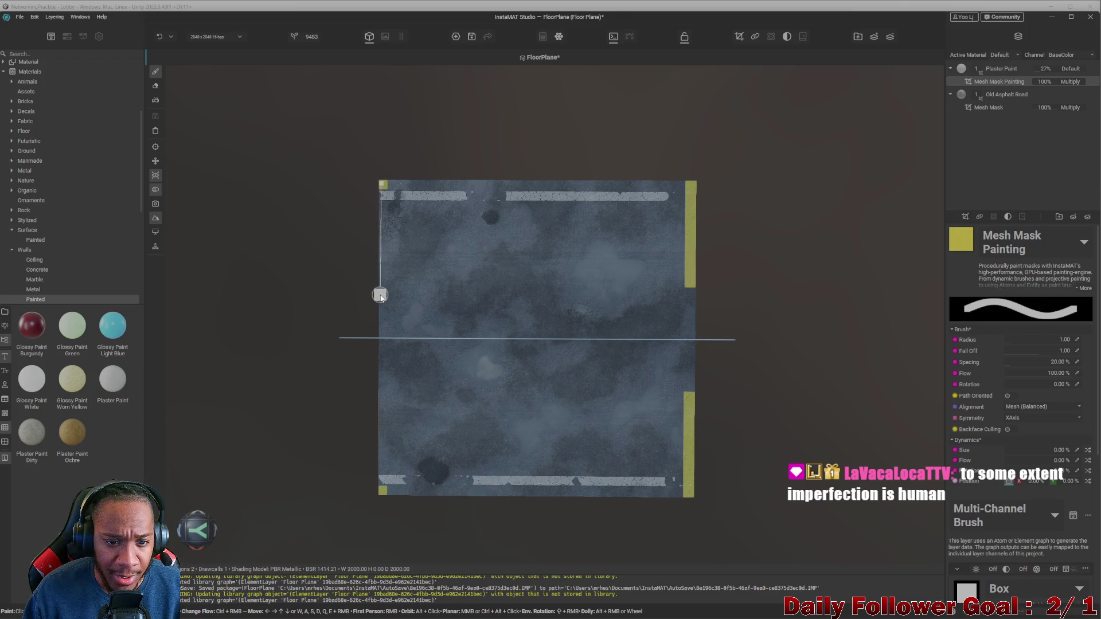
pyautogui.keyDown('shift'); pyautogui.click(379, 296); pyautogui.keyUp('shift')
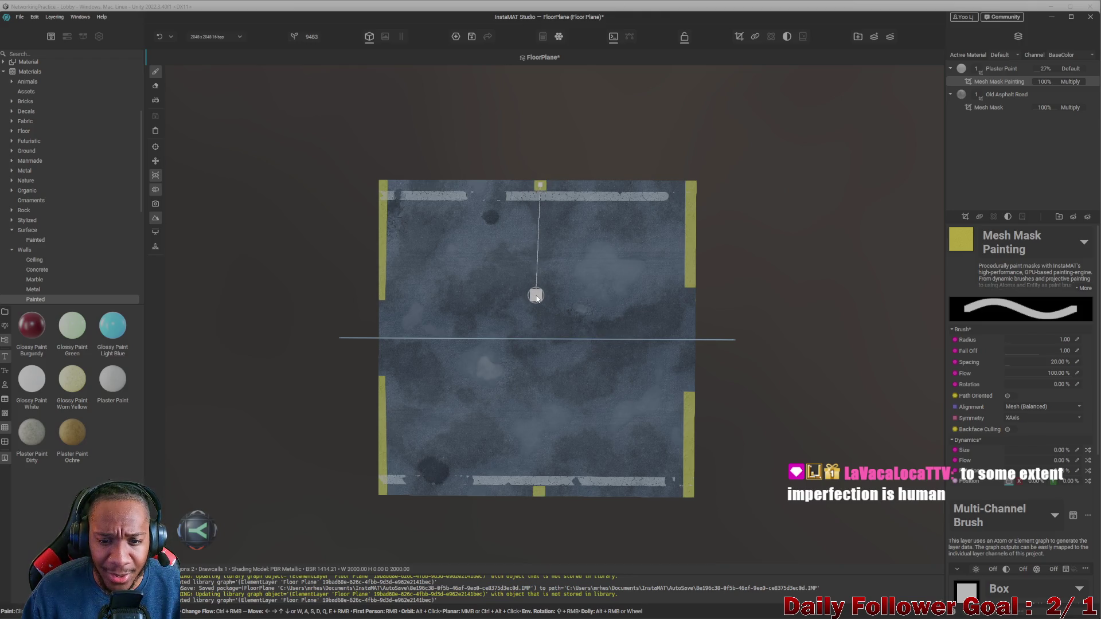
# - Paint three more mirrored yellow stripes, including one down the middle, then view the floor at an angle
pyautogui.keyDown('shift'); pyautogui.click(539, 295); pyautogui.keyUp('shift')
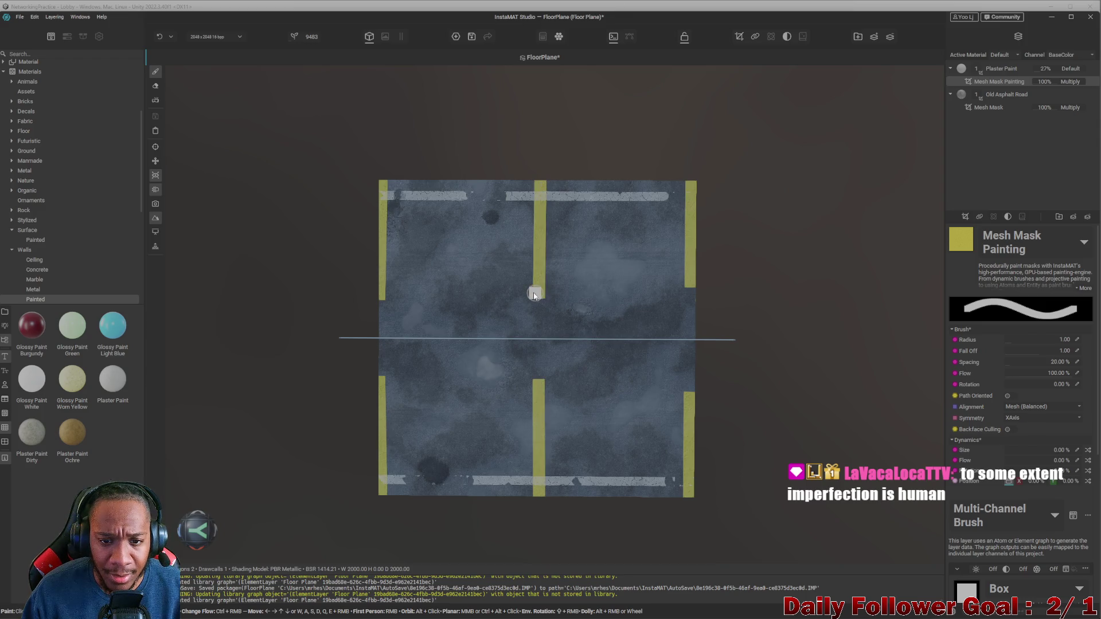
pyautogui.click(463, 187)
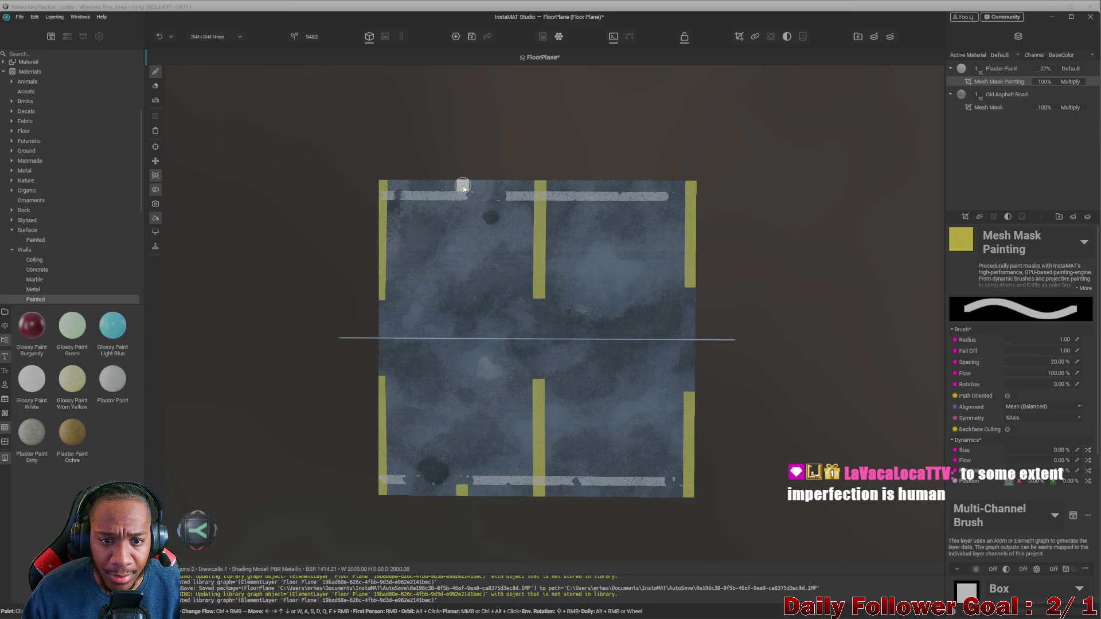
pyautogui.keyDown('shift'); pyautogui.click(459, 295); pyautogui.keyUp('shift')
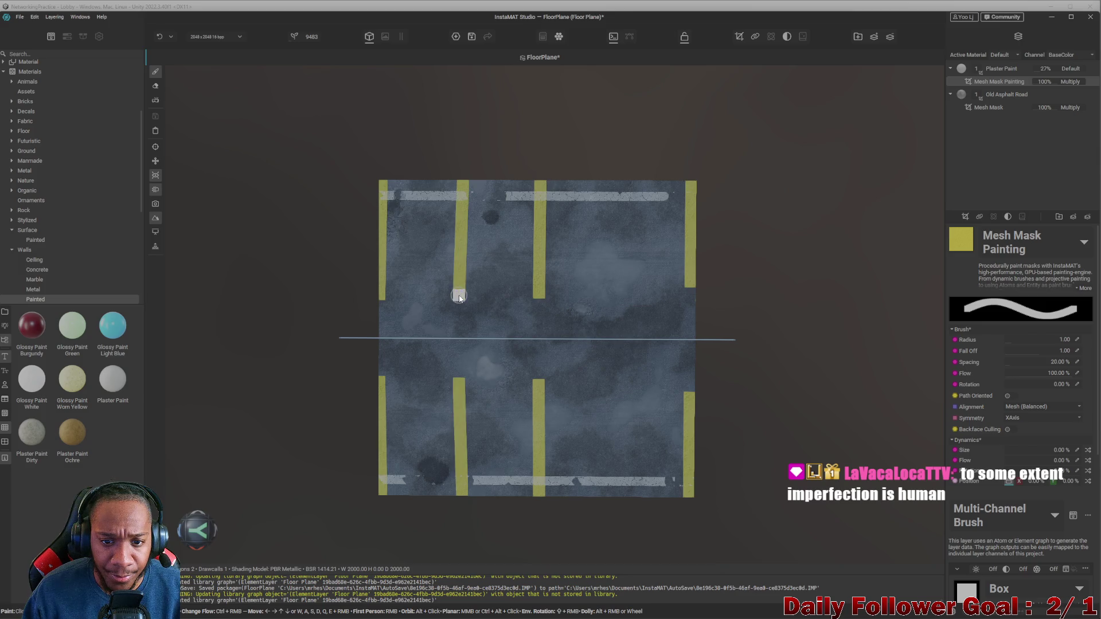
pyautogui.click(631, 187)
pyautogui.keyDown('shift'); pyautogui.click(631, 292); pyautogui.keyUp('shift')
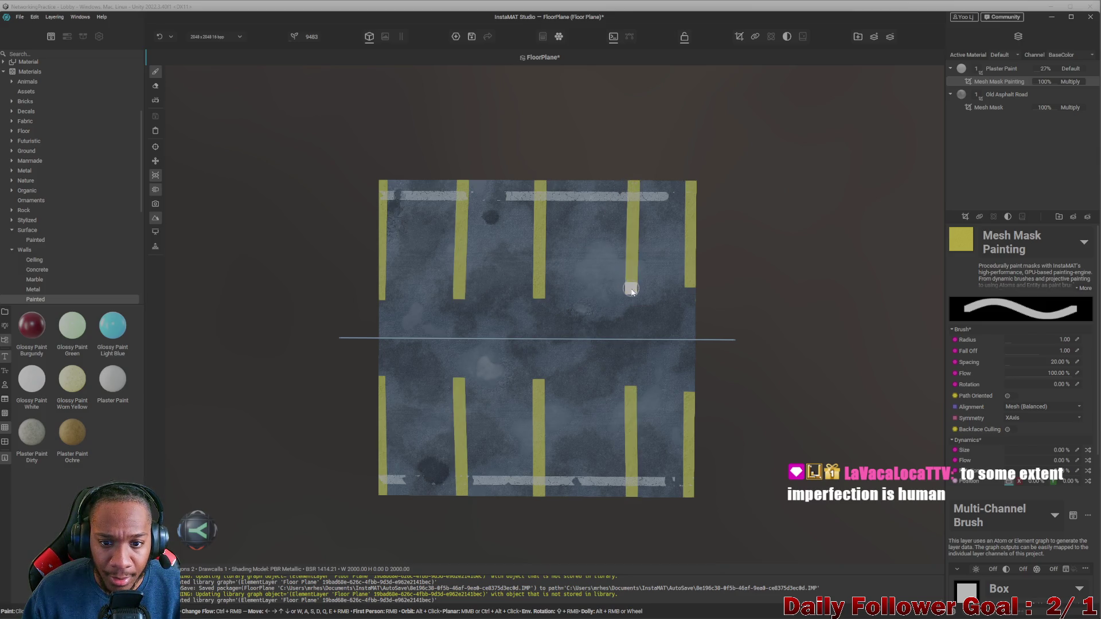
pyautogui.scroll(-1, 562, 379)
pyautogui.moveTo(562, 379)
pyautogui.keyDown('alt'); pyautogui.mouseDown()
pyautogui.moveTo(525, 287)
pyautogui.moveTo(629, 424)
pyautogui.moveTo(523, 472)
pyautogui.moveTo(623, 510)
pyautogui.mouseUp(); pyautogui.keyUp('alt')
pyautogui.press('f')
pyautogui.scroll(5, 592, 354)
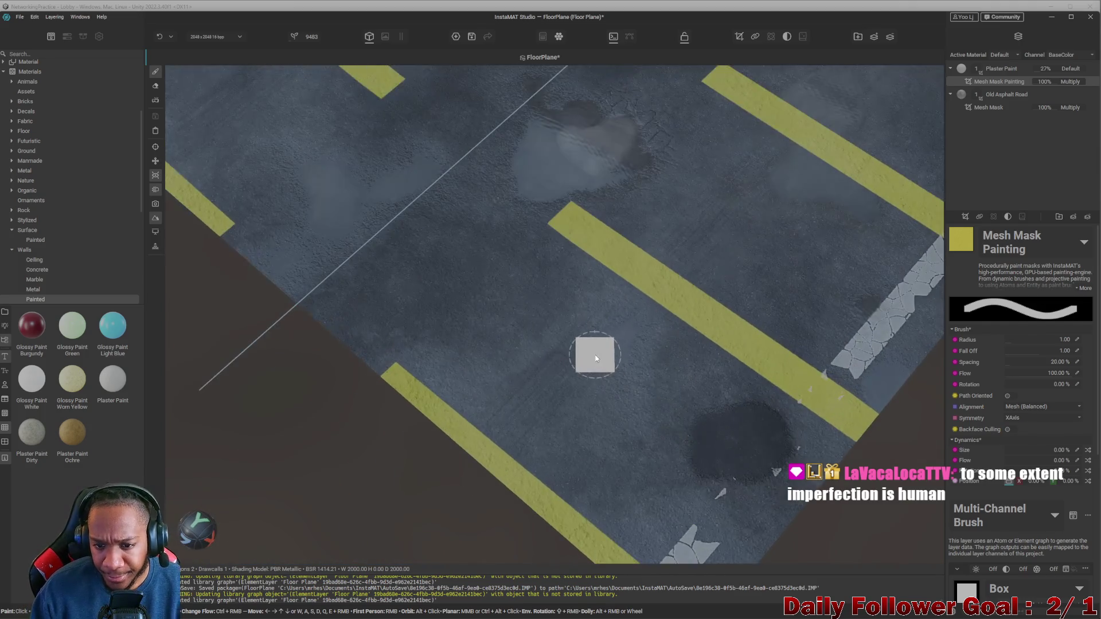
pyautogui.scroll(-5, 595, 356)
pyautogui.moveTo(597, 381)
pyautogui.keyDown('alt'); pyautogui.mouseDown()
pyautogui.moveTo(685, 432)
pyautogui.moveTo(499, 434)
pyautogui.moveTo(607, 449)
pyautogui.moveTo(540, 479)
pyautogui.moveTo(609, 395)
pyautogui.moveTo(540, 451)
pyautogui.moveTo(590, 445)
pyautogui.moveTo(543, 388)
pyautogui.moveTo(531, 304)
pyautogui.mouseUp(); pyautogui.keyUp('alt')
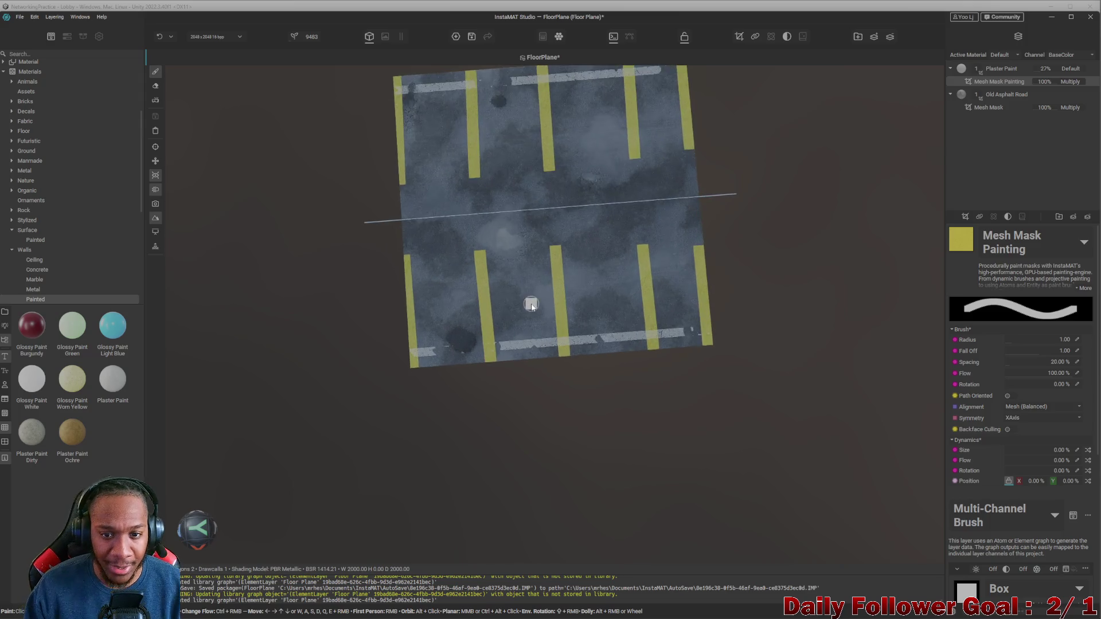
pyautogui.scroll(5, 532, 307)
pyautogui.scroll(-5, 531, 307)
pyautogui.scroll(3, 509, 385)
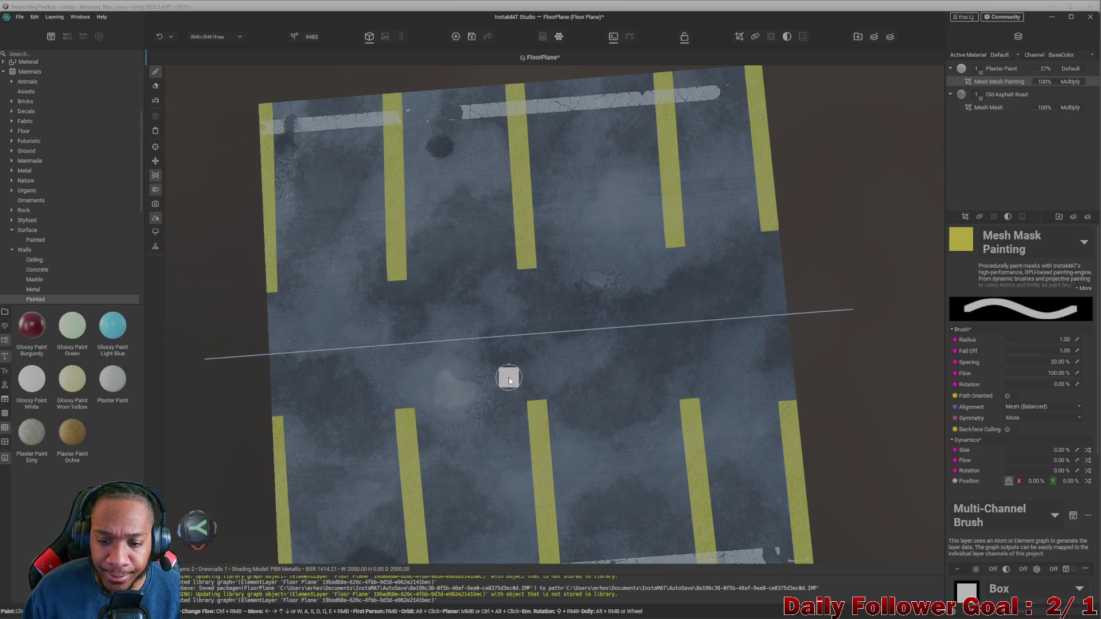
pyautogui.keyDown('alt'); pyautogui.moveTo(727, 438); pyautogui.dragTo(659, 373); pyautogui.keyUp('alt')
pyautogui.scroll(3, 607, 369)
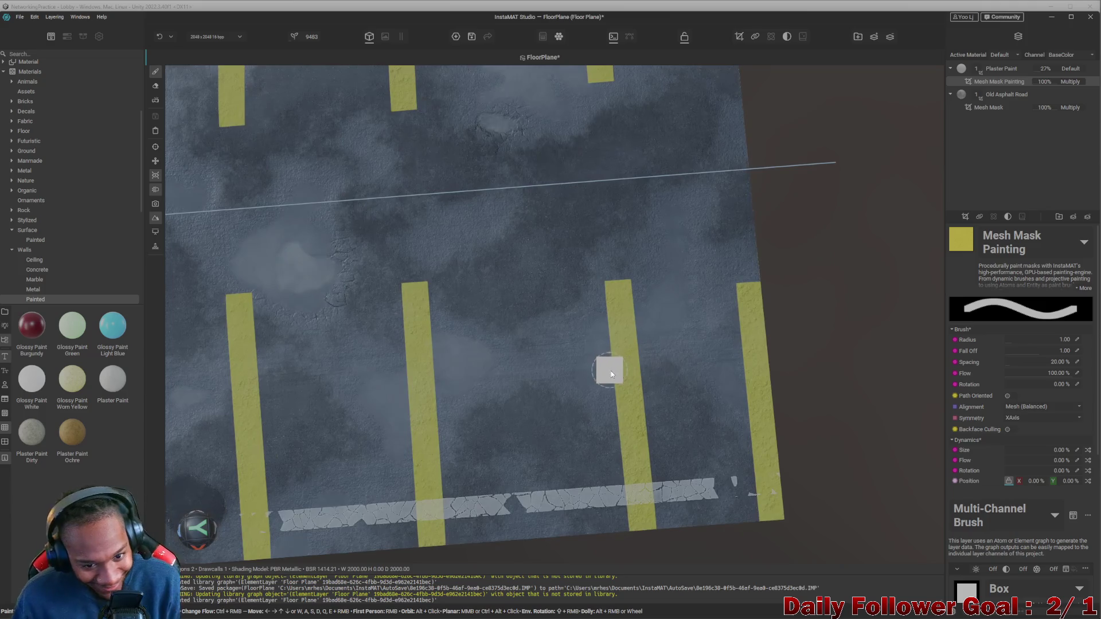
pyautogui.scroll(-1, 401, 304)
pyautogui.scroll(-1, 514, 312)
pyautogui.moveTo(606, 354); pyautogui.dragTo(651, 356, button='middle')
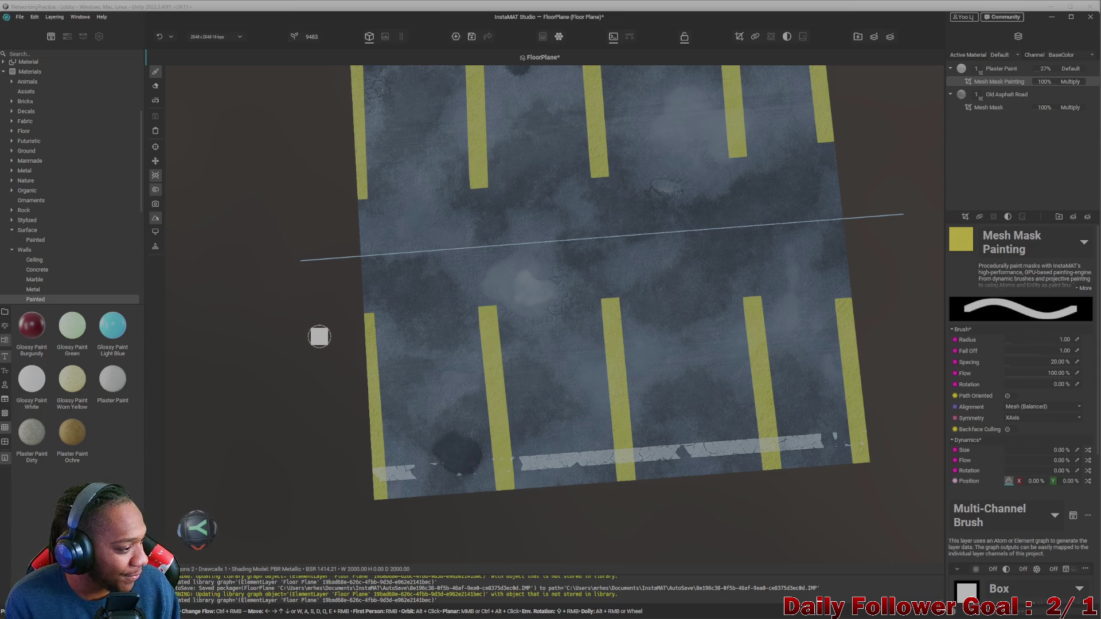
pyautogui.moveTo(319, 325)
pyautogui.keyDown('alt'); pyautogui.mouseDown()
pyautogui.moveTo(428, 256)
pyautogui.moveTo(477, 339)
pyautogui.mouseUp(); pyautogui.keyUp('alt')
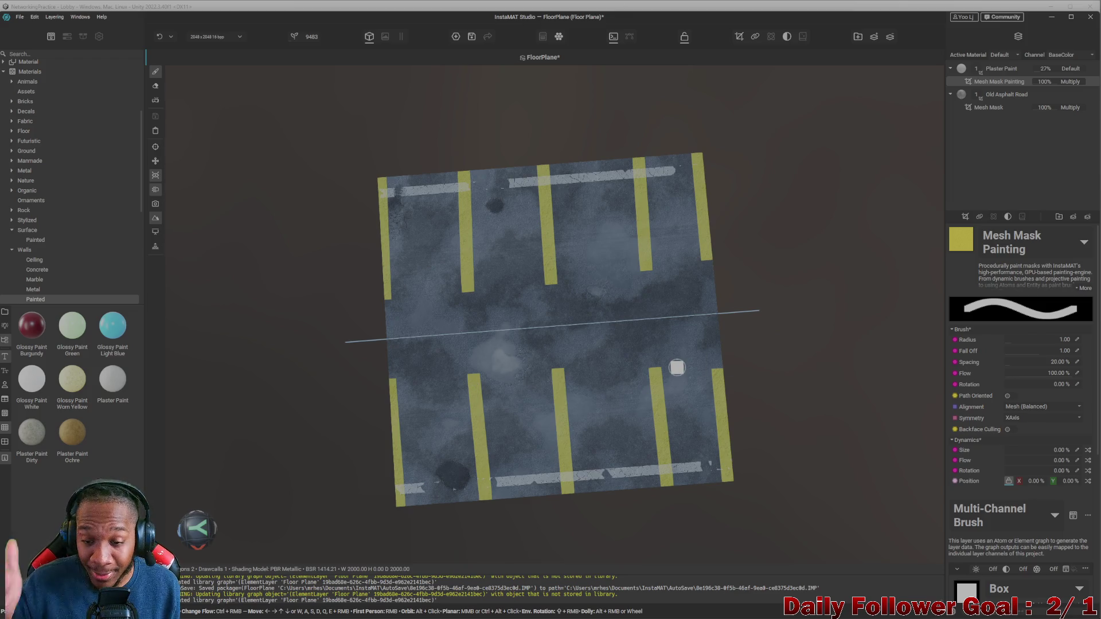
# - Undo the inner and side-edge yellow stripes, then return to a top-down view of the floor
pyautogui.hotkey('ctrl', 'z')
pyautogui.hotkey('ctrl', 'z')
pyautogui.hotkey('ctrl', 'z')
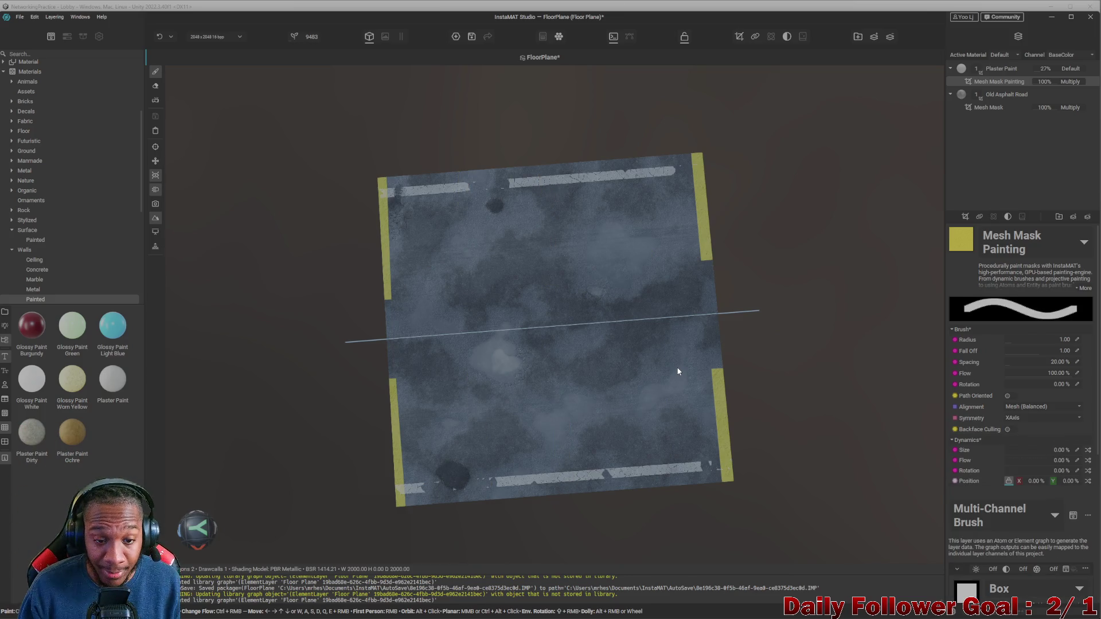
pyautogui.hotkey('ctrl', 'z')
pyautogui.hotkey('ctrl', 'z')
pyautogui.moveTo(649, 336)
pyautogui.keyDown('alt'); pyautogui.mouseDown()
pyautogui.moveTo(720, 342)
pyautogui.moveTo(656, 351)
pyautogui.moveTo(186, 293)
pyautogui.moveTo(671, 321)
pyautogui.mouseUp(); pyautogui.keyUp('alt')
pyautogui.click(200, 503)
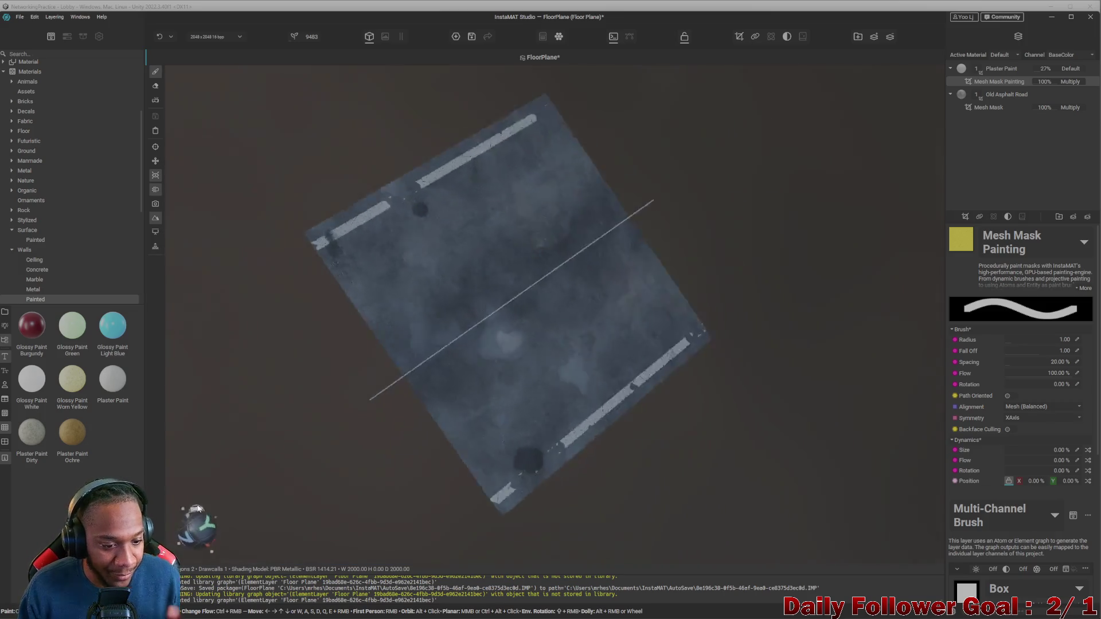
pyautogui.click(202, 504)
pyautogui.moveTo(477, 315); pyautogui.dragTo(526, 350, button='middle')
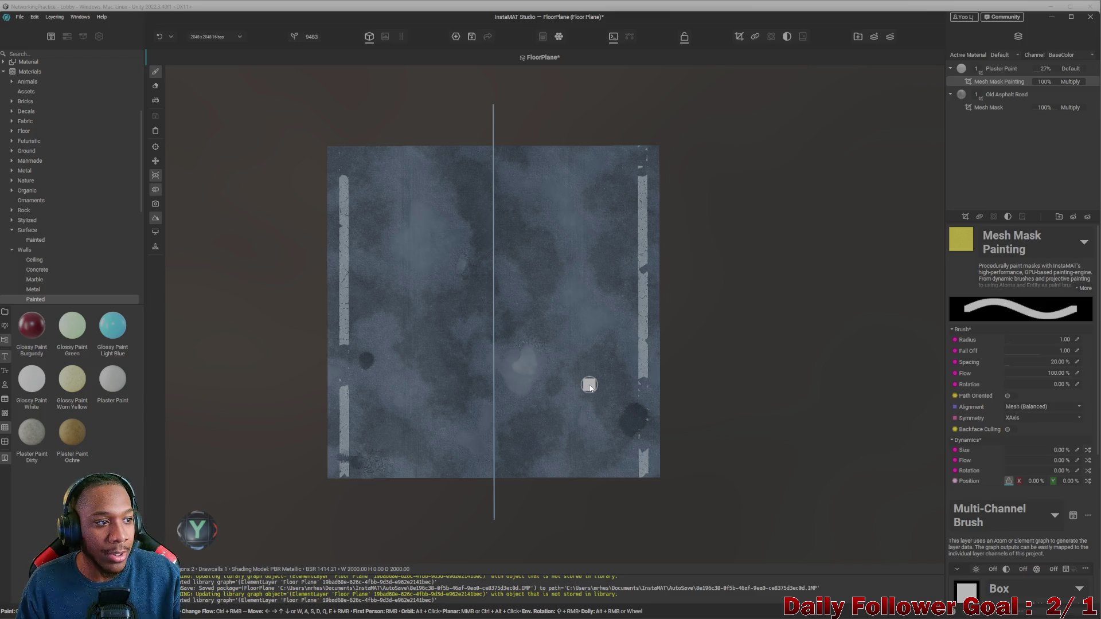
# - Zoom in on the plane's top-left corner and place a yellow dab there, mirrored top-right
pyautogui.moveTo(510, 329)
pyautogui.mouseDown(button='middle')
pyautogui.moveTo(560, 376)
pyautogui.moveTo(564, 345)
pyautogui.mouseUp(button='middle')
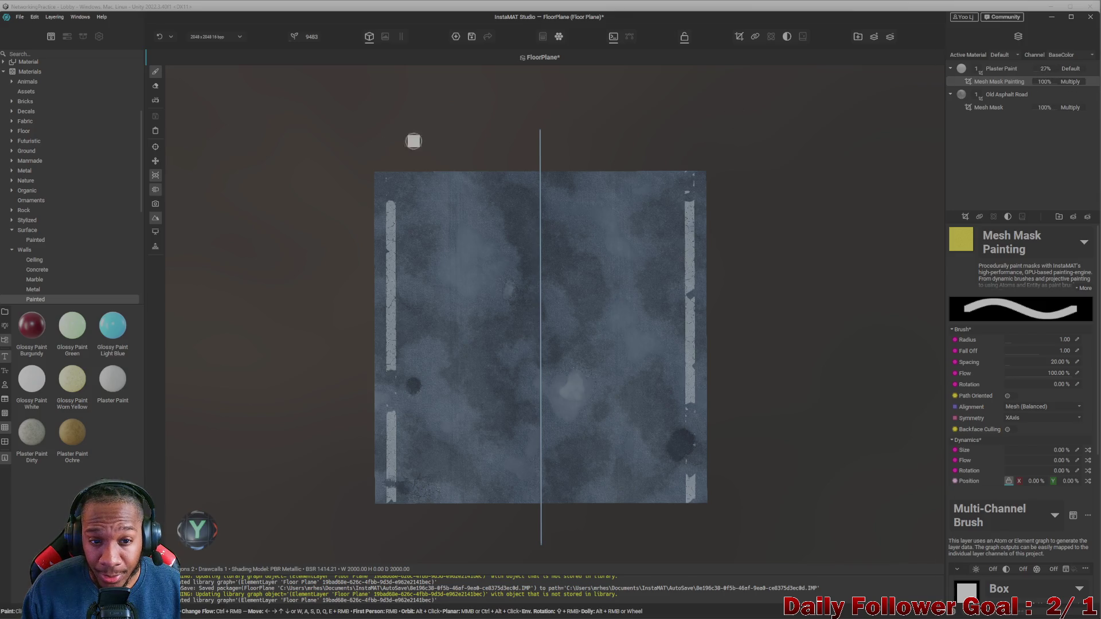
pyautogui.scroll(3, 407, 167)
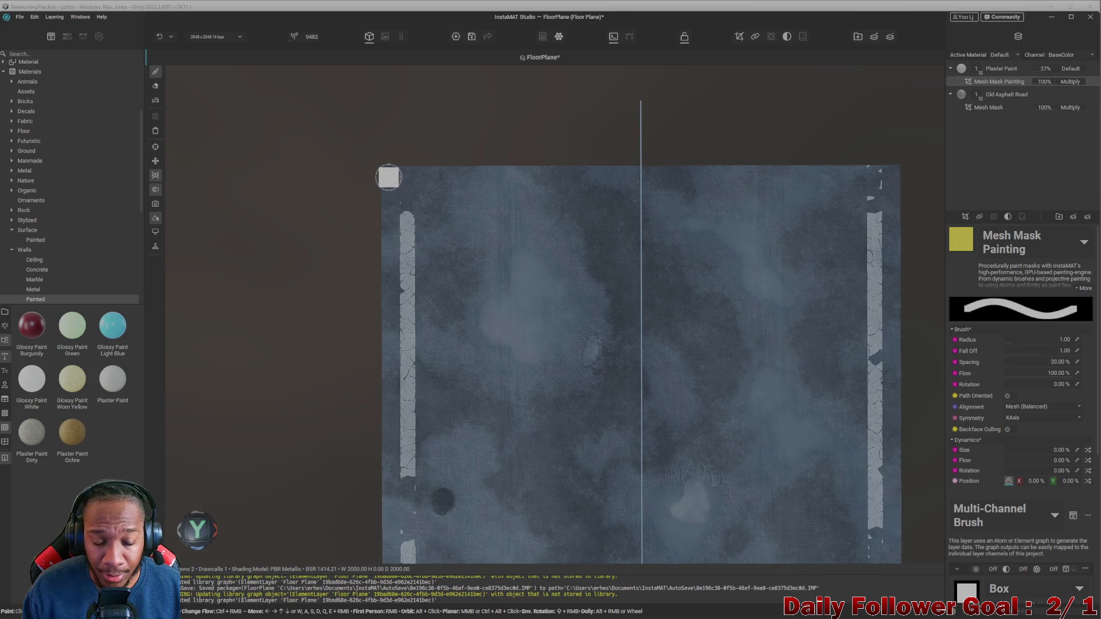
pyautogui.click(385, 175)
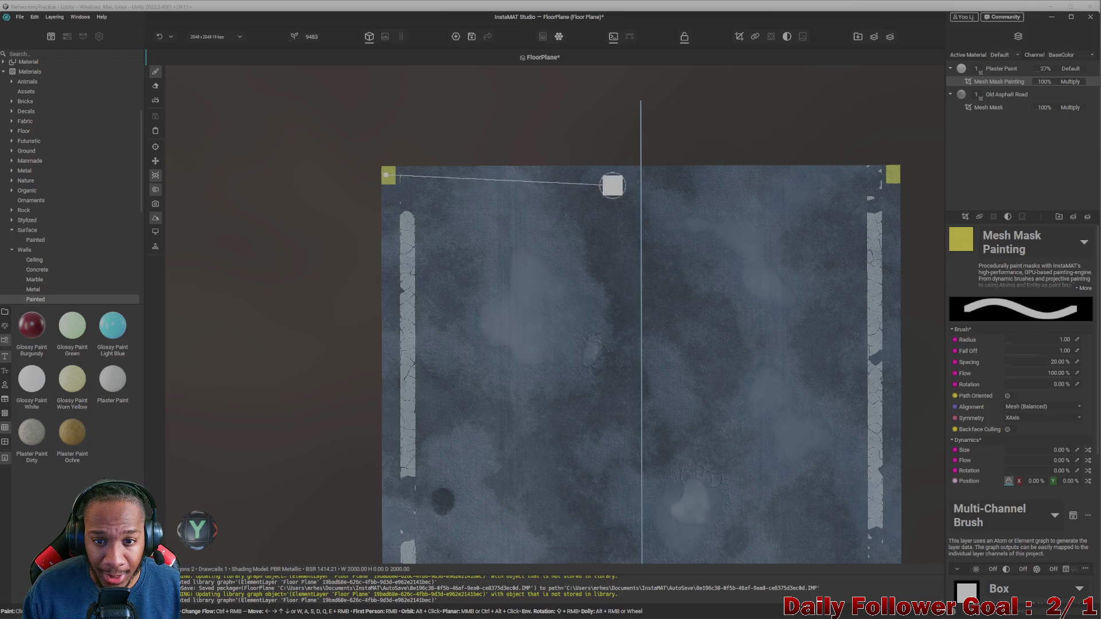
# - Paint a straight yellow line along the top edge, then undo it and the corner dabs
pyautogui.keyDown('shift'); pyautogui.click(626, 173); pyautogui.keyUp('shift')
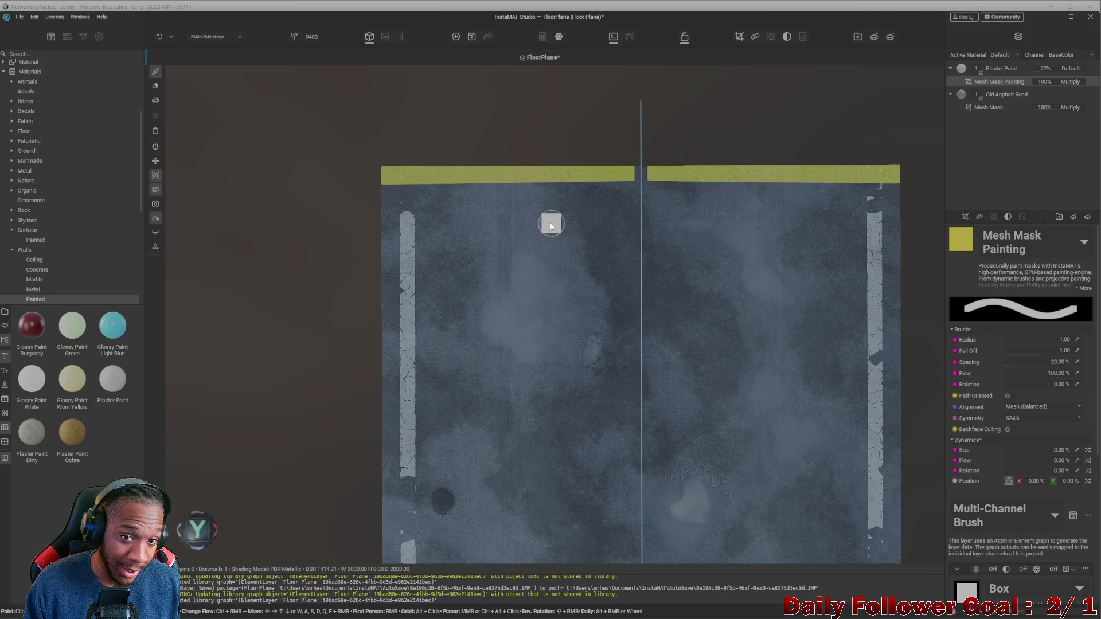
pyautogui.hotkey('ctrl', 'z')
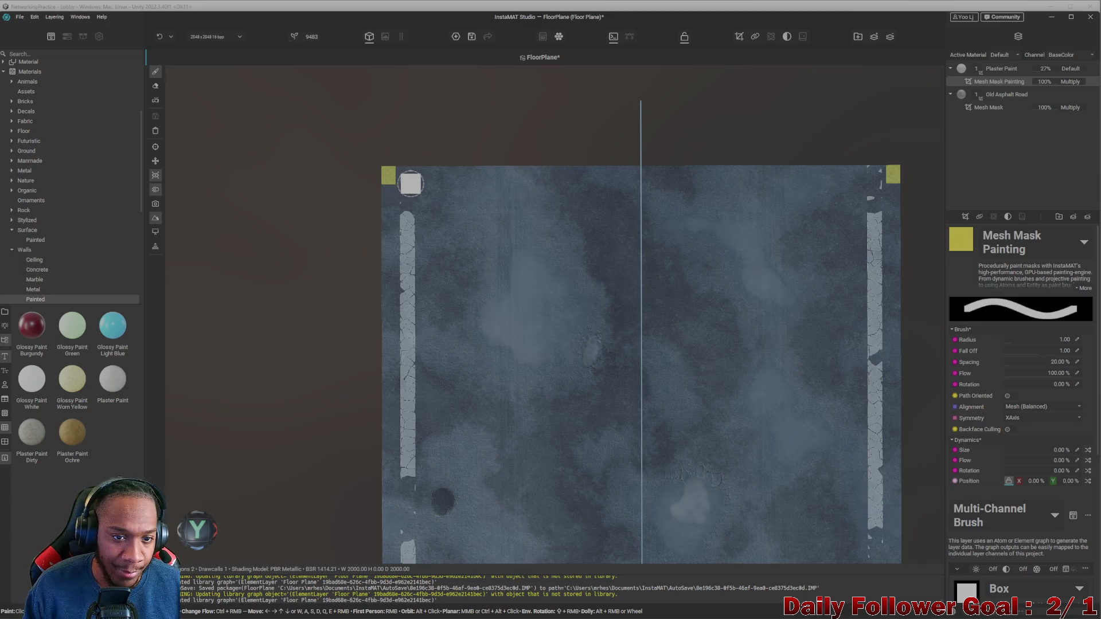
pyautogui.hotkey('ctrl', 'z')
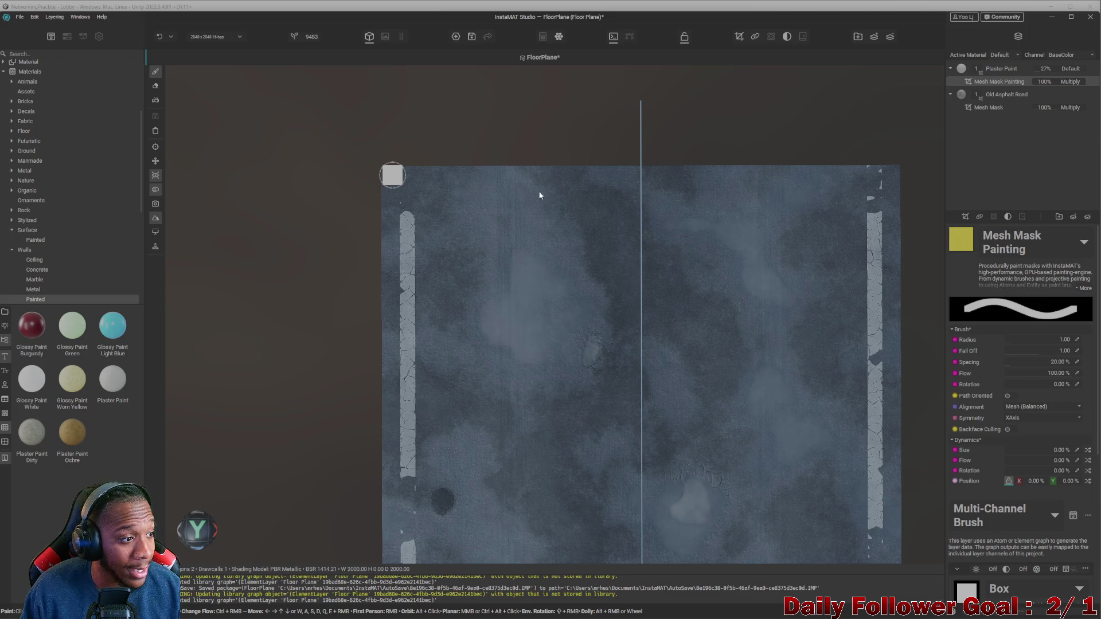
# - Enlarge the brush radius, then reduce it back to about 1
pyautogui.moveTo(601, 185)
pyautogui.keyDown('ctrl'); pyautogui.mouseDown(button='right')
pyautogui.moveTo(652, 185)
pyautogui.moveTo(632, 154)
pyautogui.moveTo(595, 170)
pyautogui.moveTo(560, 206)
pyautogui.moveTo(546, 163)
pyautogui.mouseUp(button='right'); pyautogui.keyUp('ctrl')
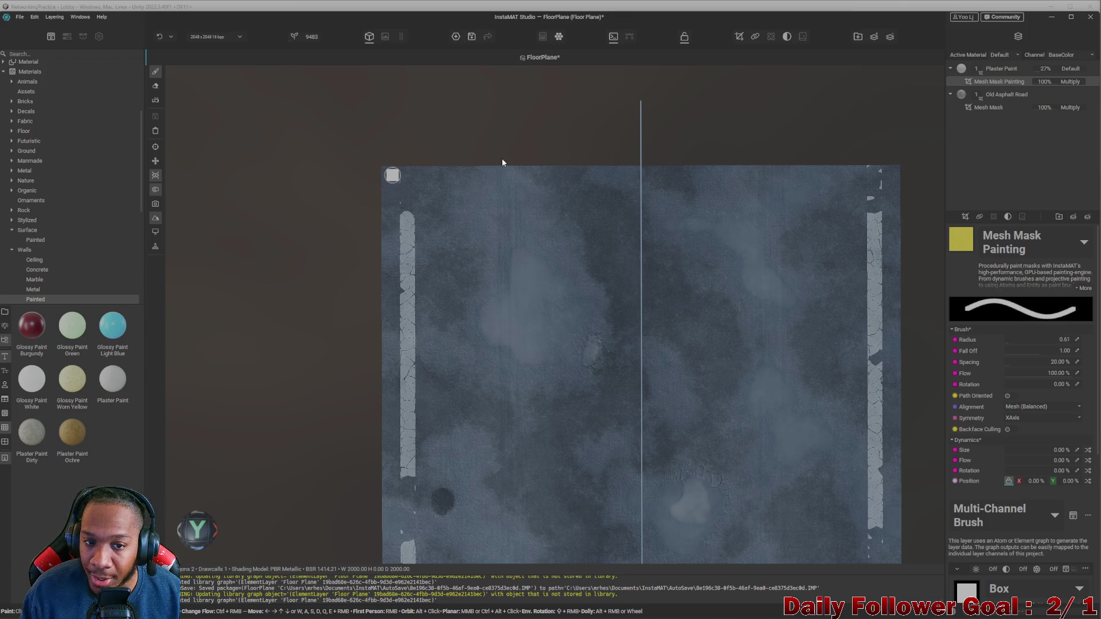
pyautogui.moveTo(479, 157)
pyautogui.keyDown('ctrl'); pyautogui.mouseDown(button='right')
pyautogui.moveTo(484, 135)
pyautogui.moveTo(493, 139)
pyautogui.mouseUp(button='right'); pyautogui.keyUp('ctrl')
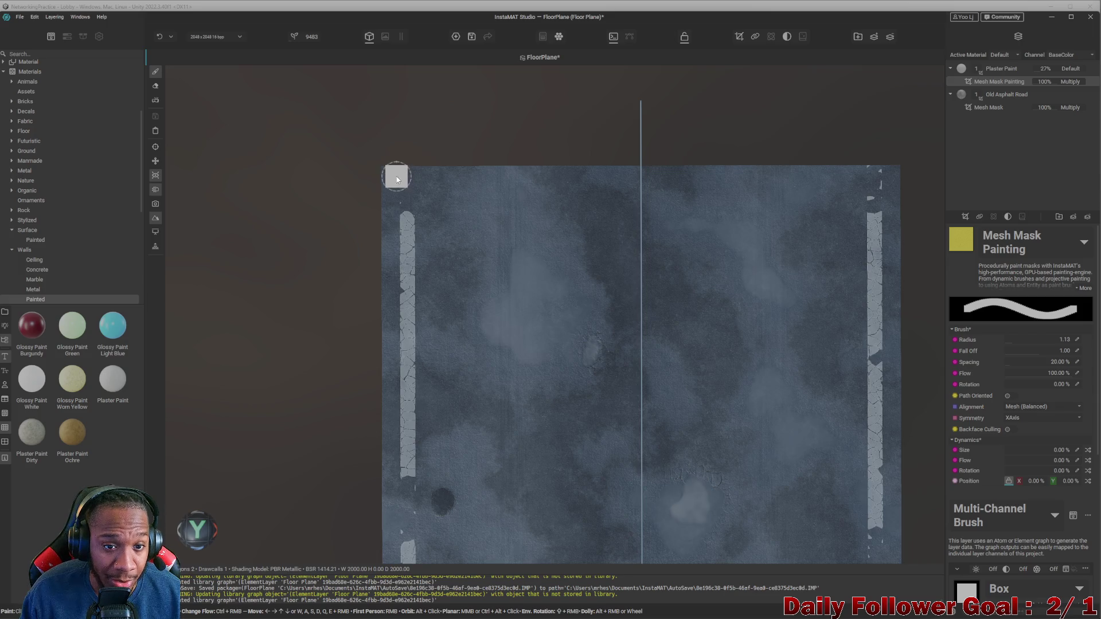
pyautogui.keyDown('ctrl'); pyautogui.moveTo(392, 178); pyautogui.dragTo(390, 184, button='right'); pyautogui.keyUp('ctrl')
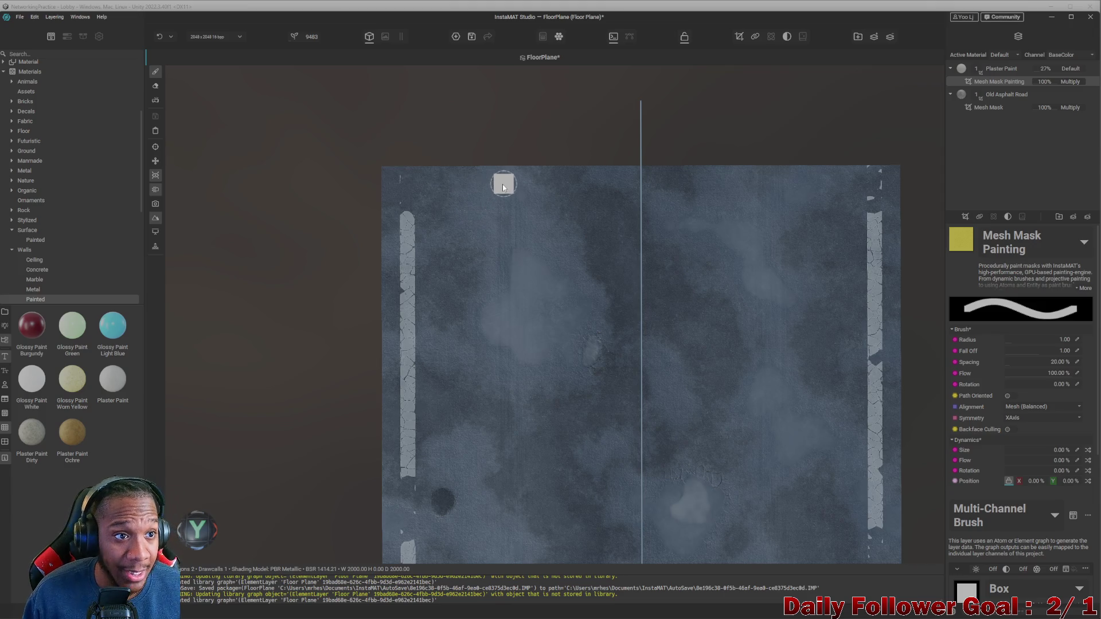
pyautogui.moveTo(481, 614)
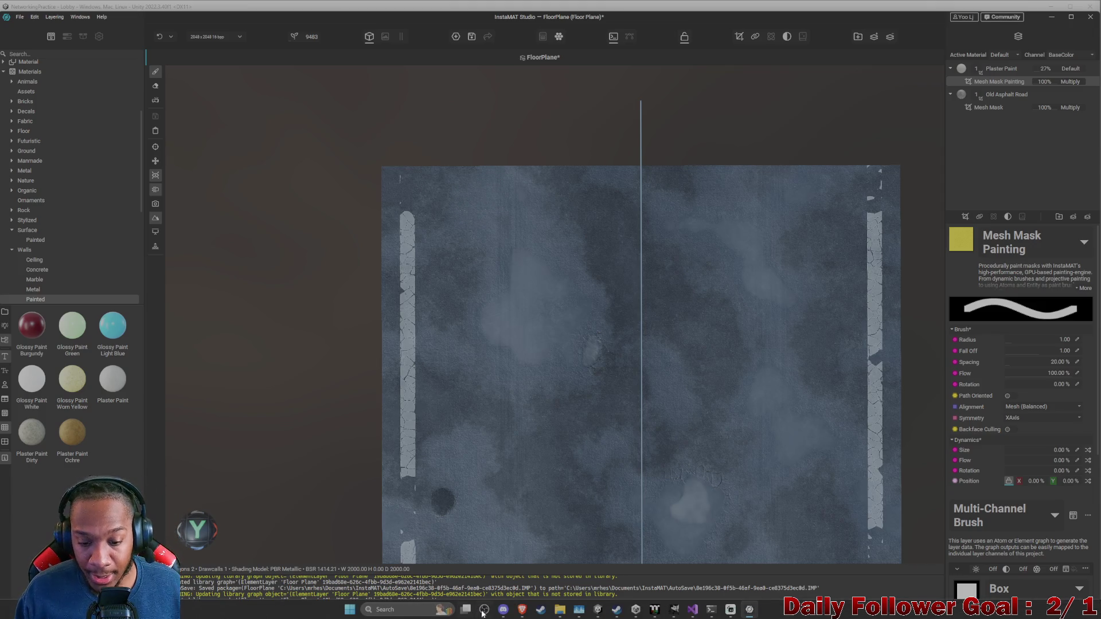
pyautogui.moveTo(522, 613)
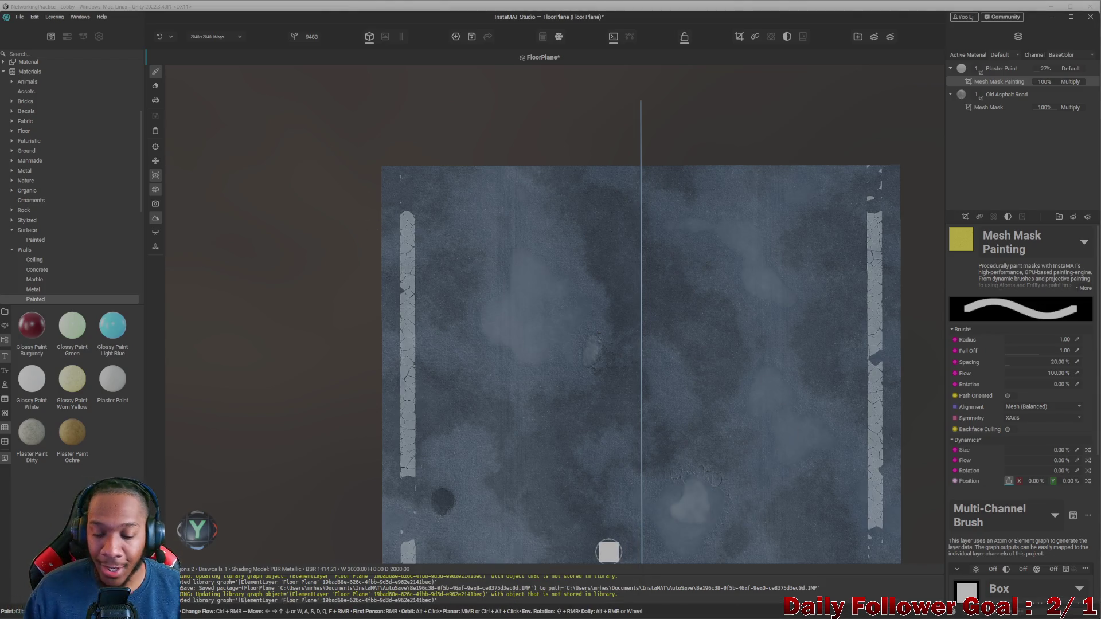
pyautogui.moveTo(636, 614)
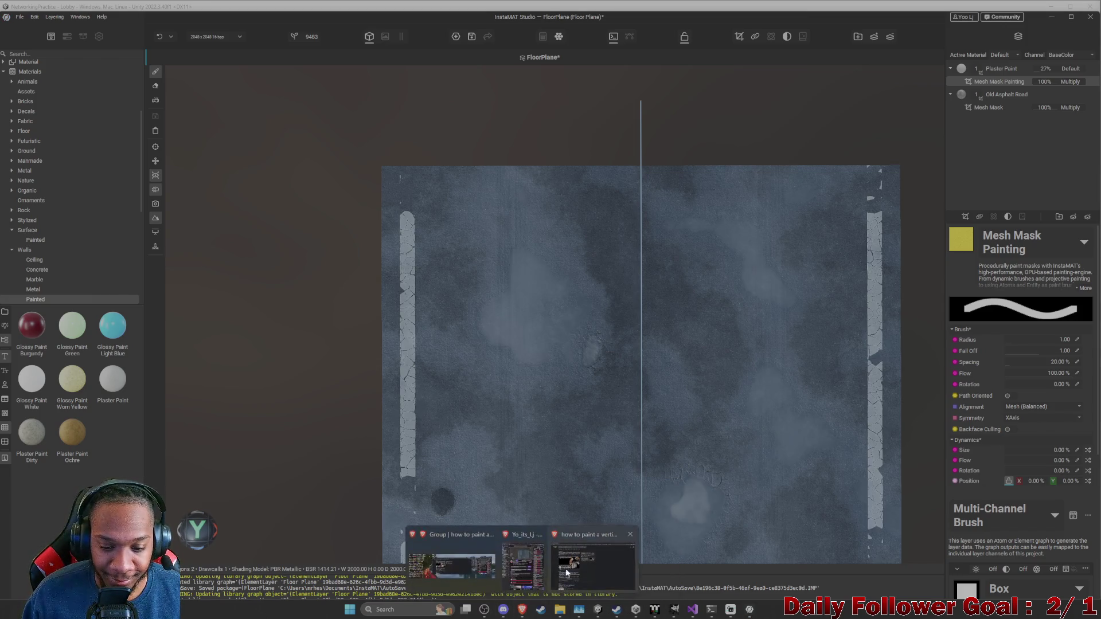
# - Bring the browser forward and go to the guide's Painting Straight Lines section and demo image
pyautogui.click(558, 563)
pyautogui.scroll(-10, 206, 289)
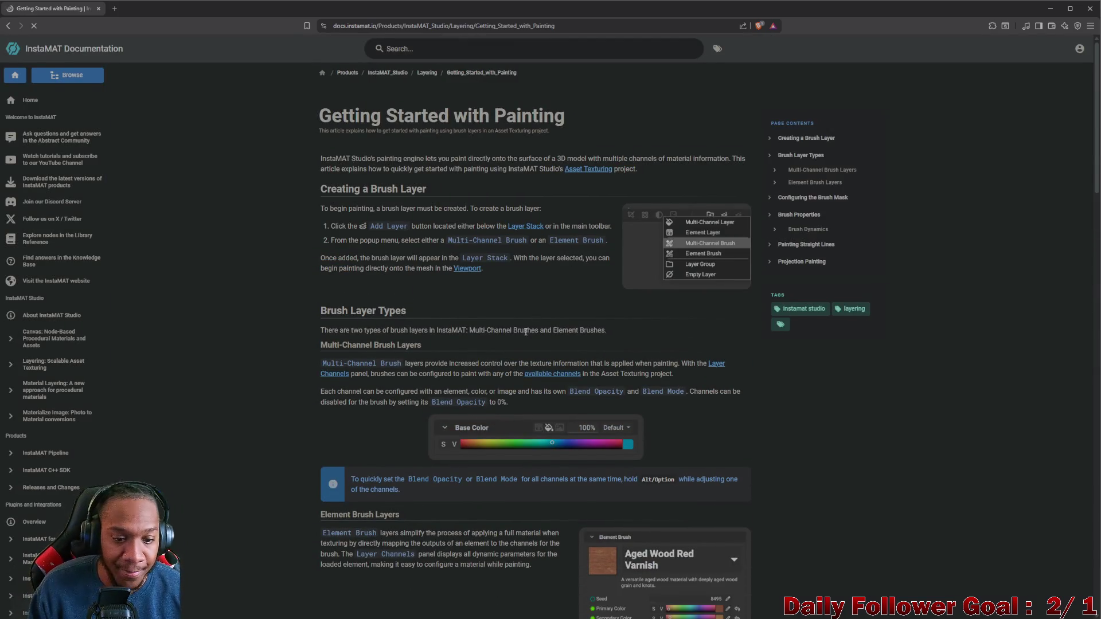
pyautogui.scroll(-6, 496, 333)
pyautogui.scroll(-5, 497, 332)
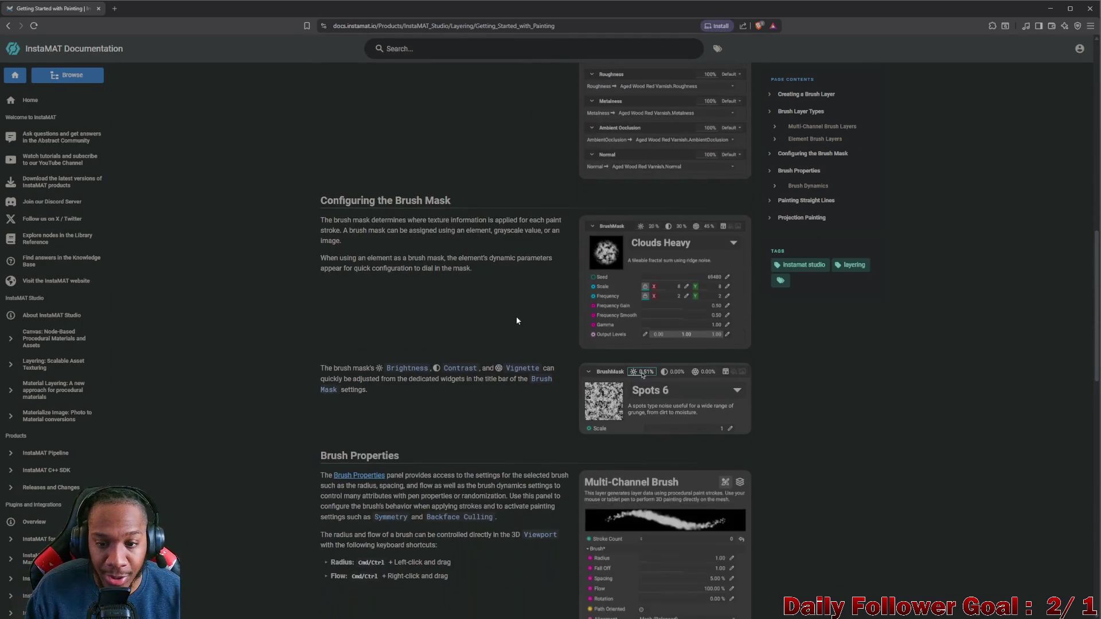
pyautogui.scroll(-3, 555, 304)
pyautogui.scroll(-5, 557, 324)
pyautogui.scroll(-3, 548, 335)
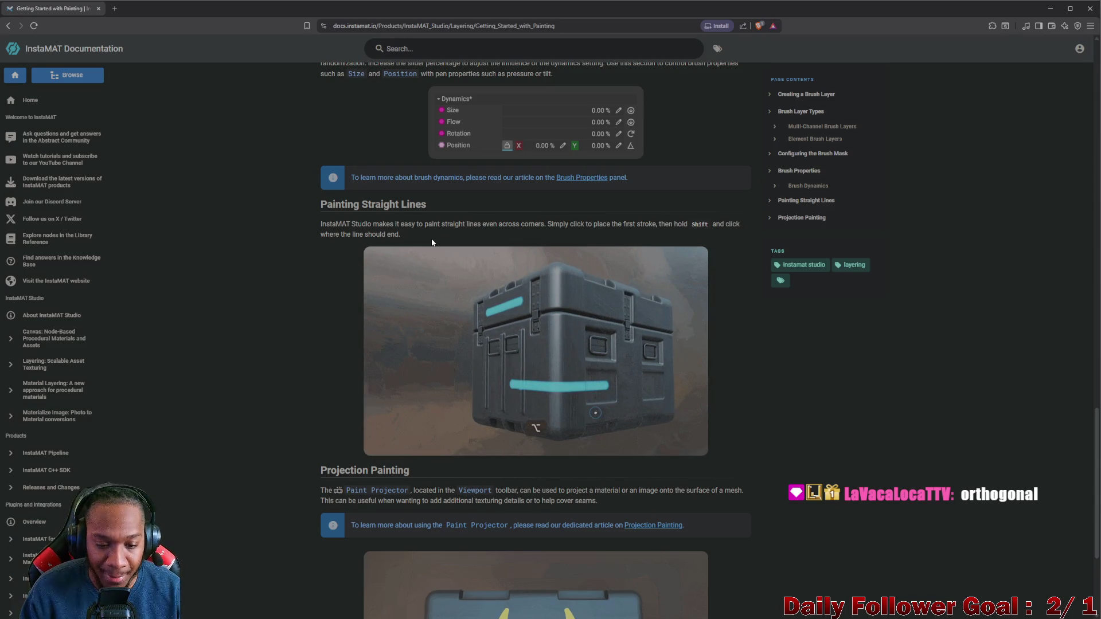
pyautogui.scroll(-3, 448, 229)
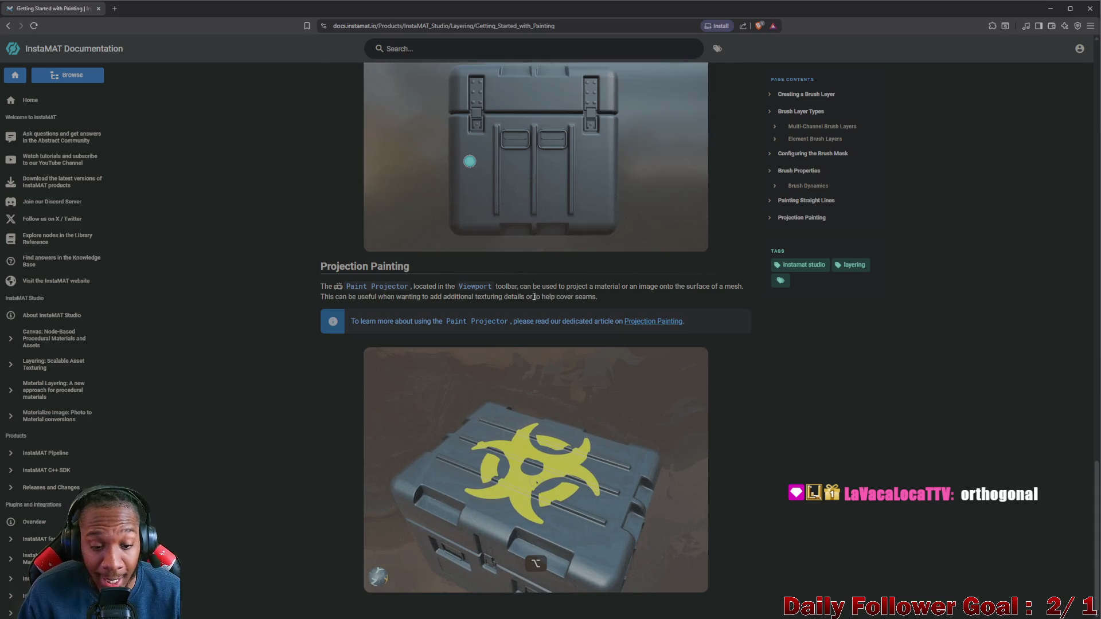
pyautogui.scroll(3, 573, 367)
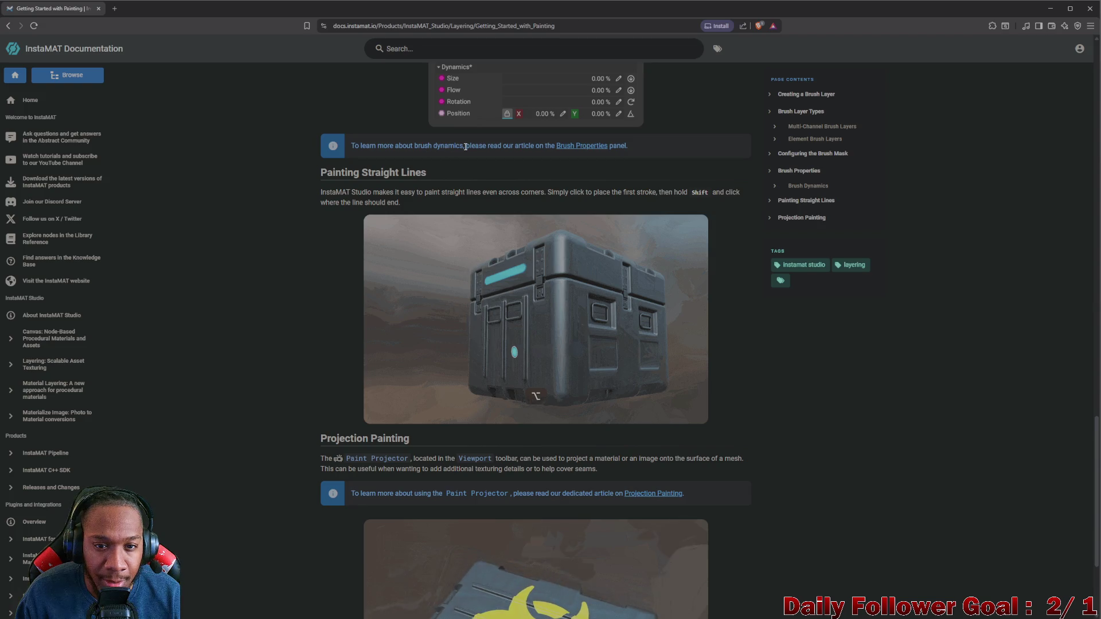
pyautogui.scroll(-3, 567, 160)
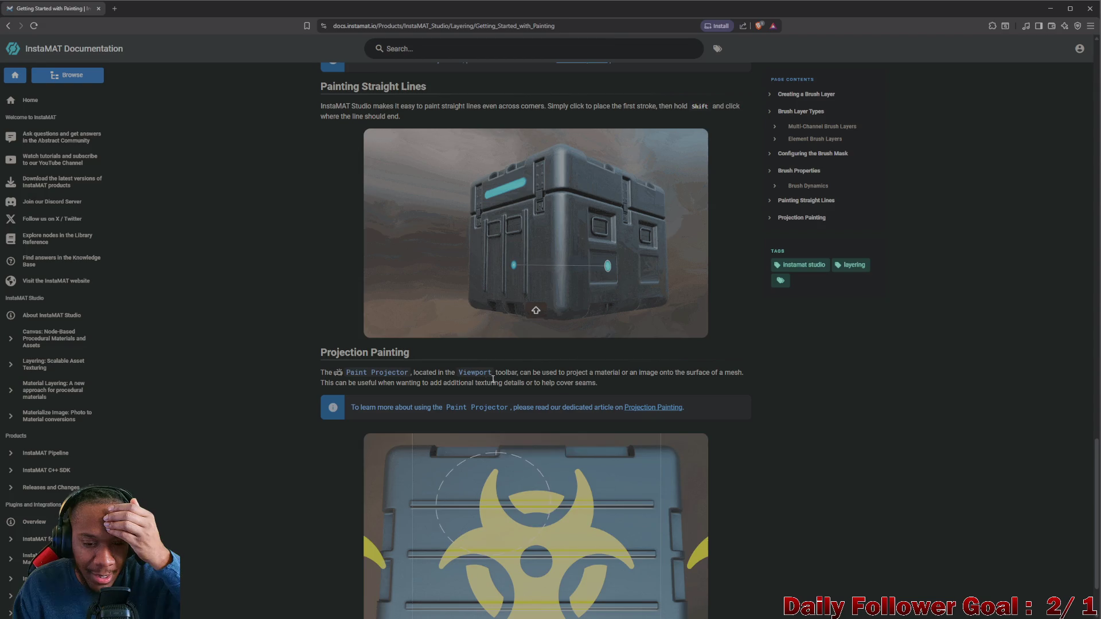
pyautogui.scroll(-3, 505, 373)
pyautogui.scroll(12, 514, 366)
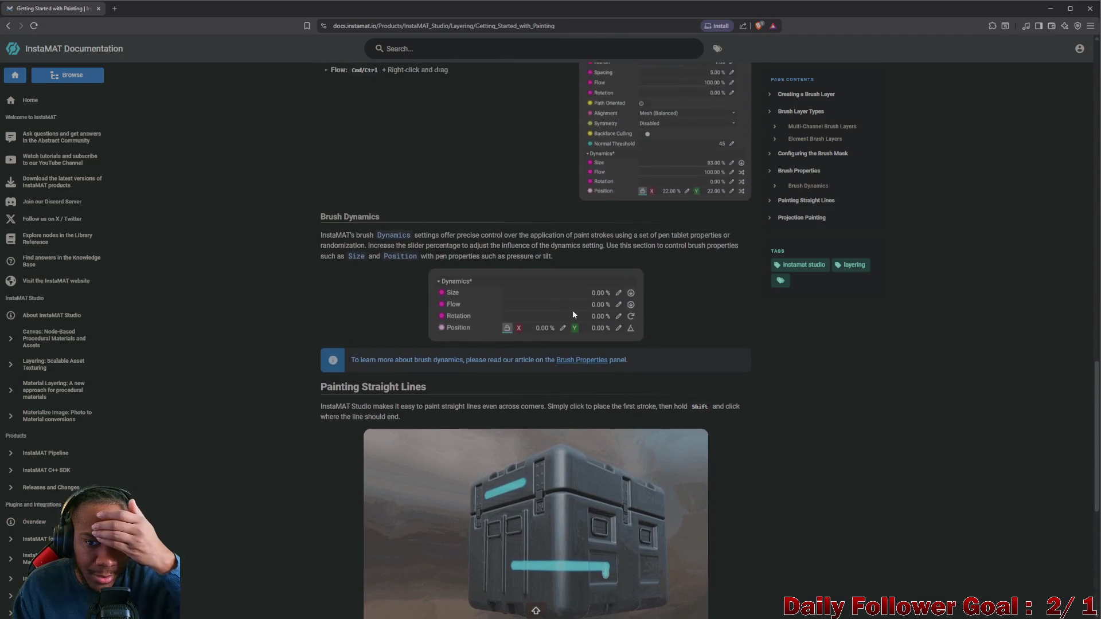
pyautogui.click(816, 201)
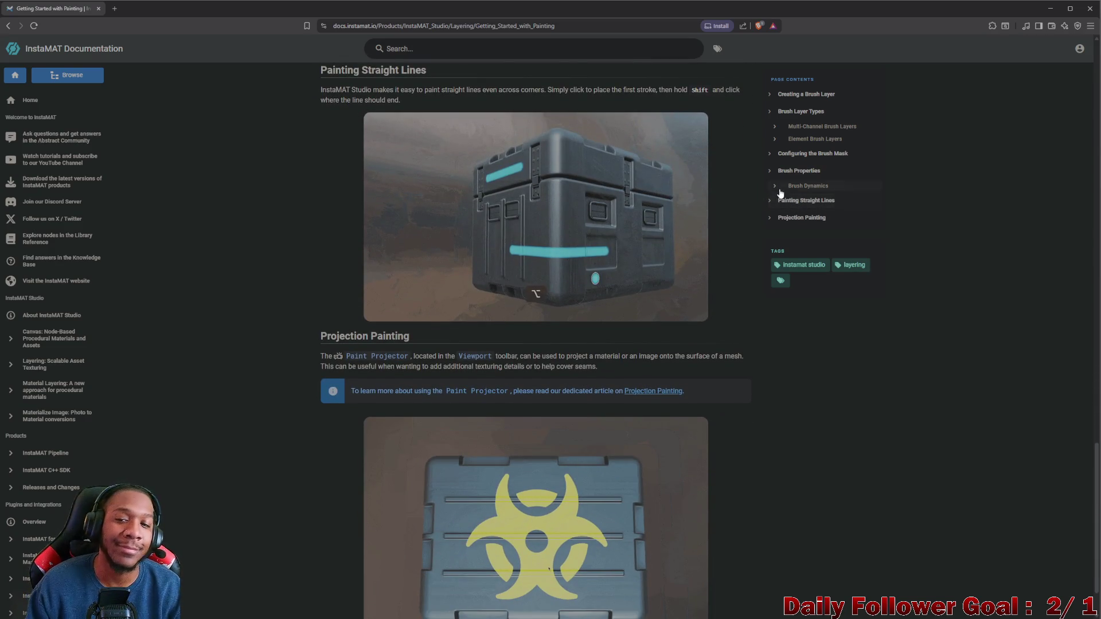
pyautogui.scroll(1, 658, 228)
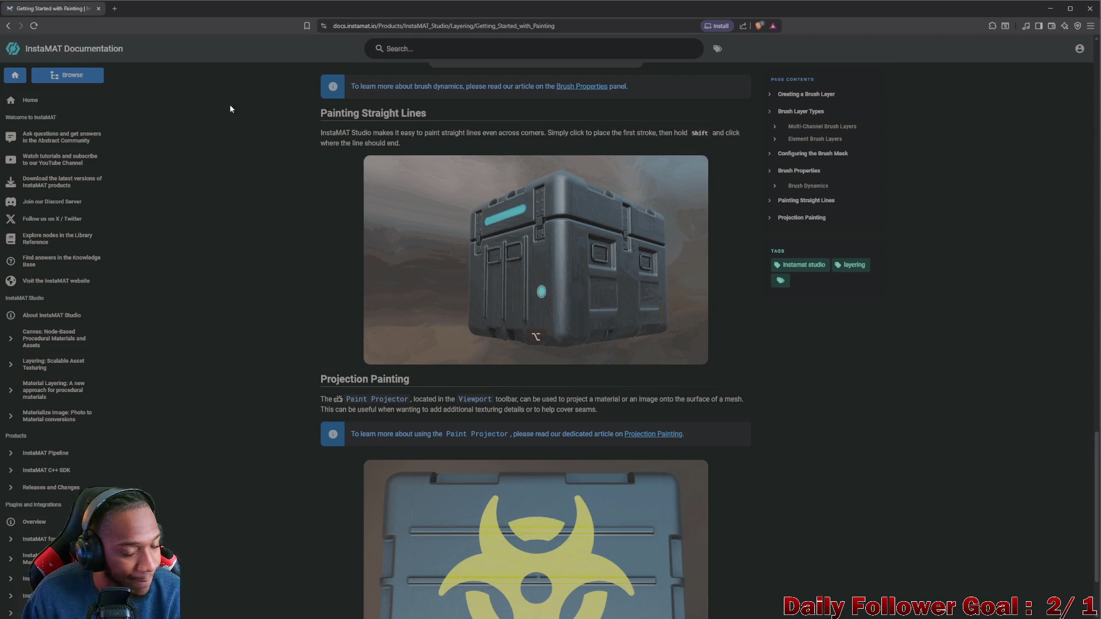
# - Return to the Google results and start editing the query, restoring the original text
pyautogui.click(9, 26)
pyautogui.scroll(2, 193, 94)
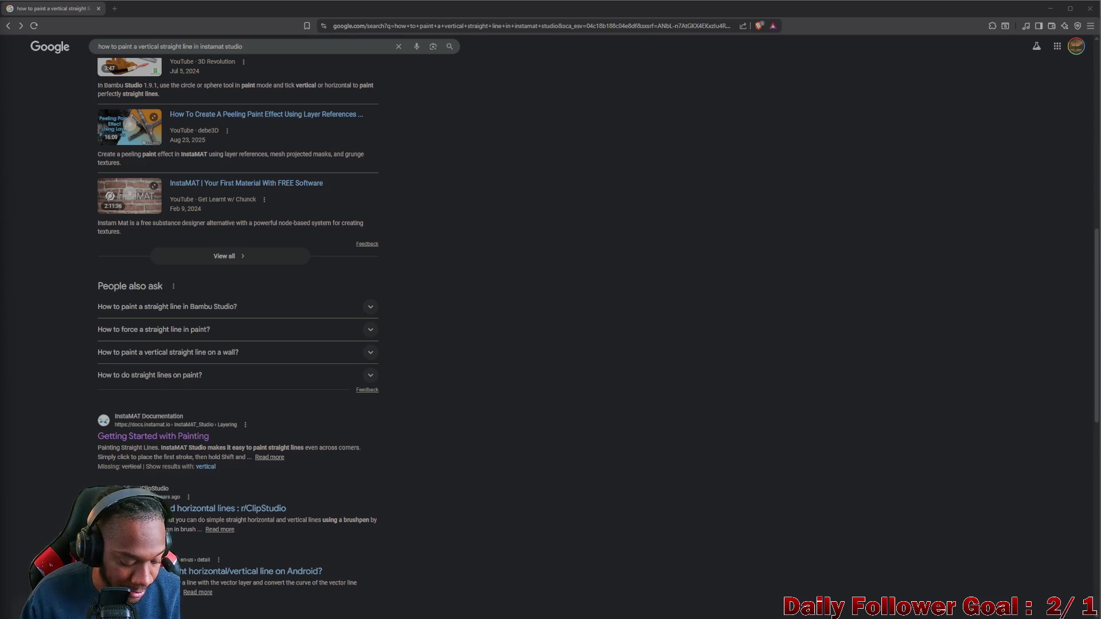
pyautogui.scroll(3, 173, 78)
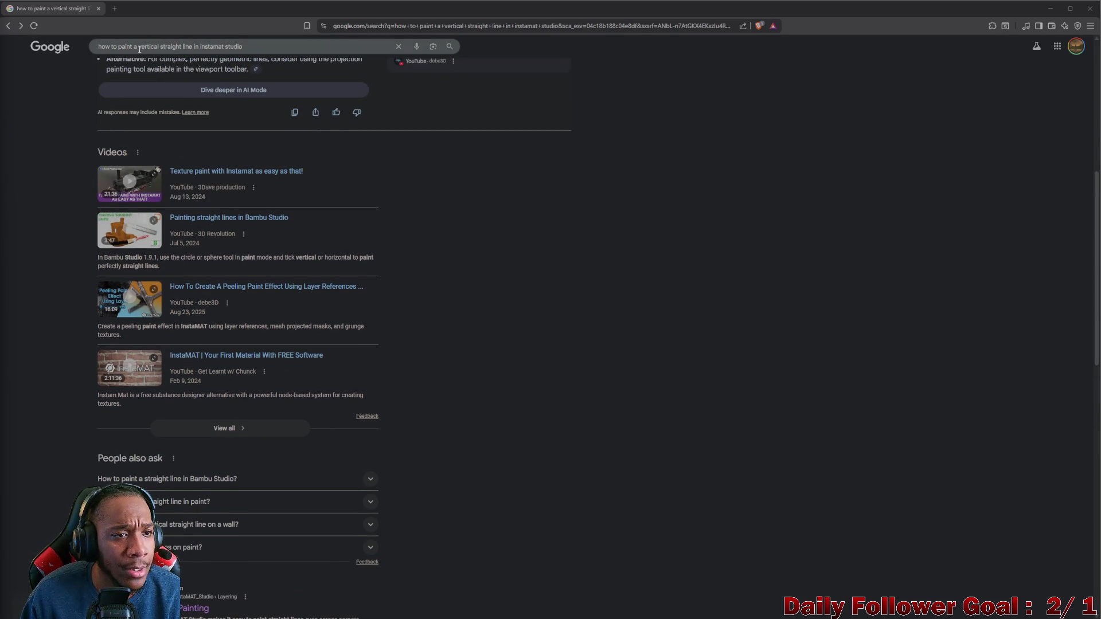
pyautogui.click(176, 46)
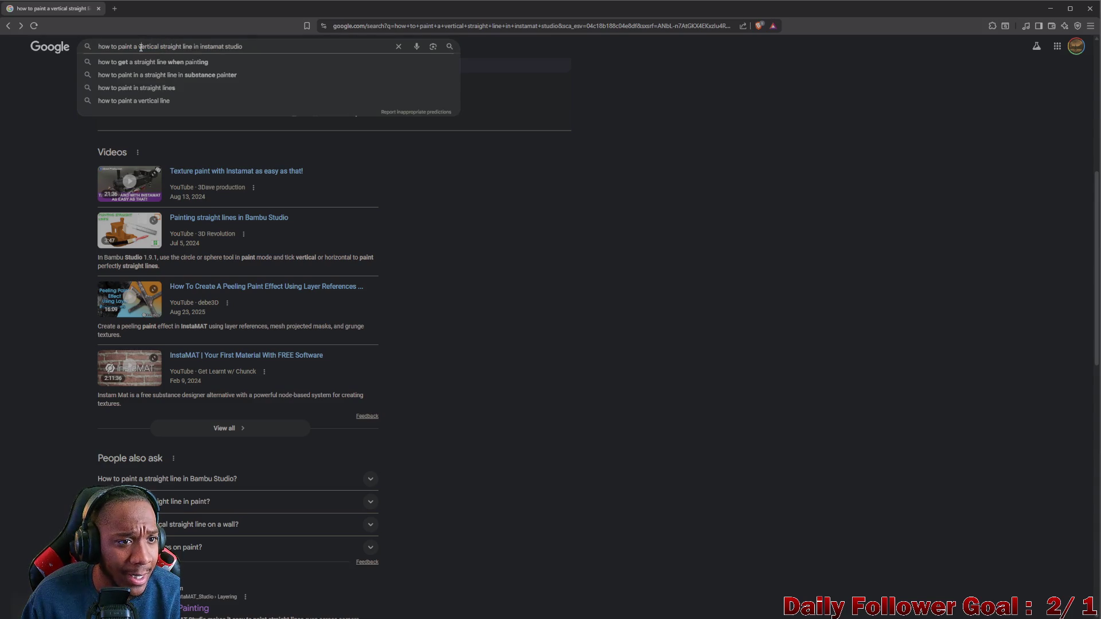
pyautogui.press('BackSpace')
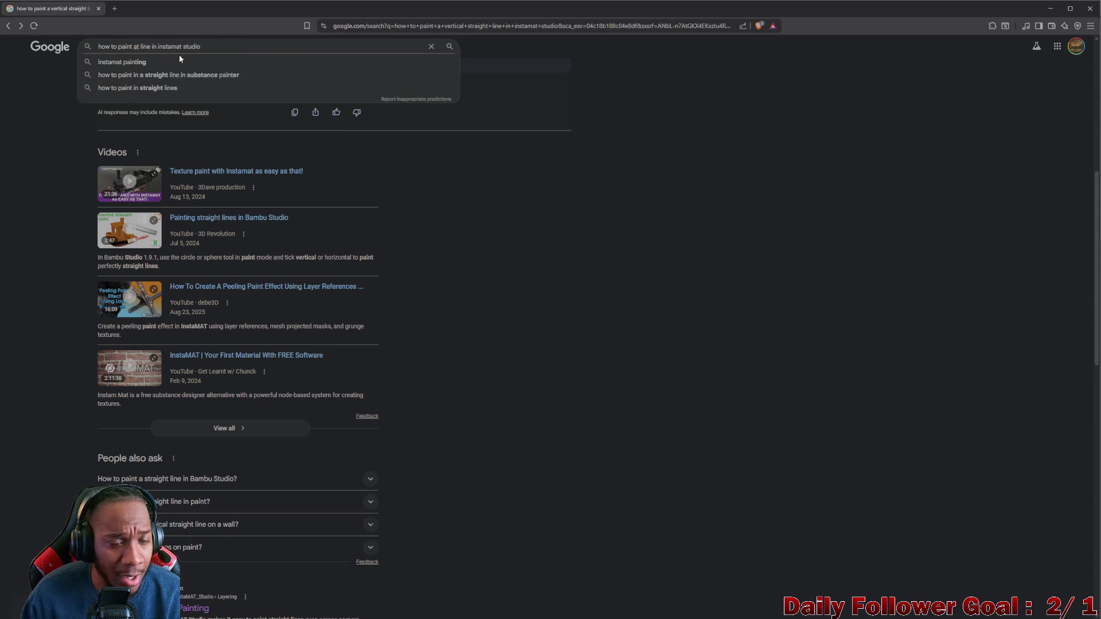
pyautogui.write('N')
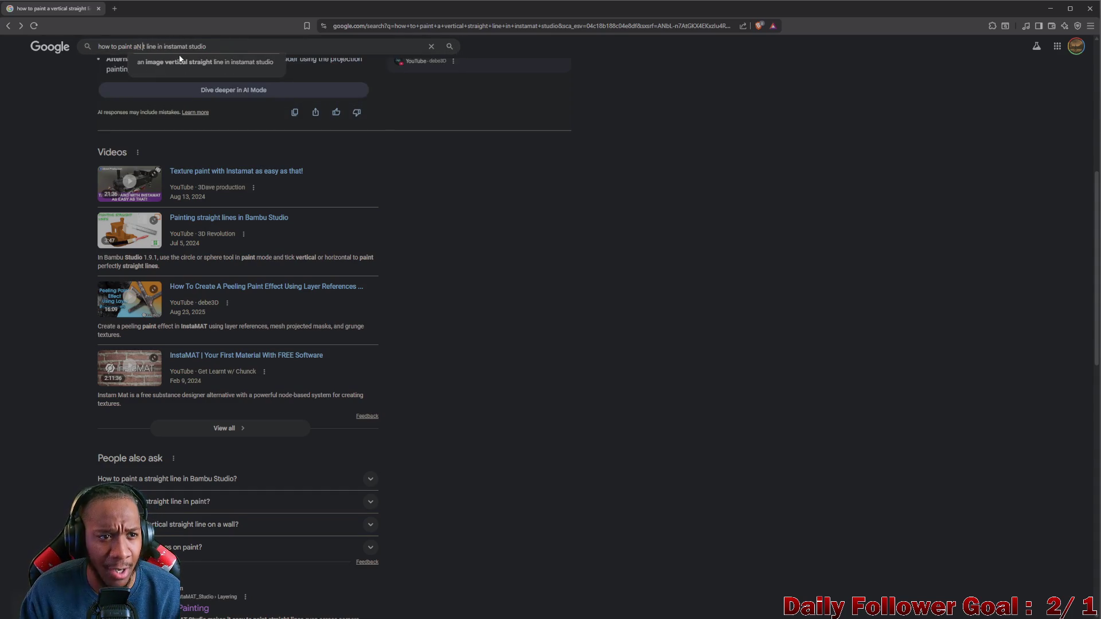
pyautogui.press('BackSpace')
pyautogui.hotkey('ctrl', 'a')
pyautogui.press('BackSpace')
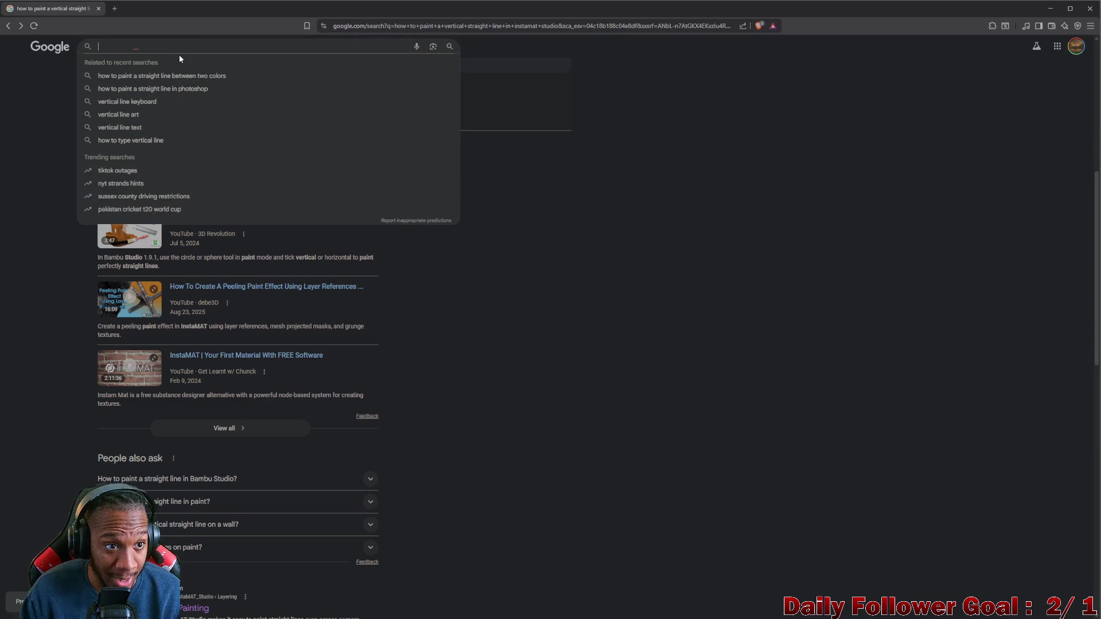
pyautogui.click(19, 126)
pyautogui.click(35, 26)
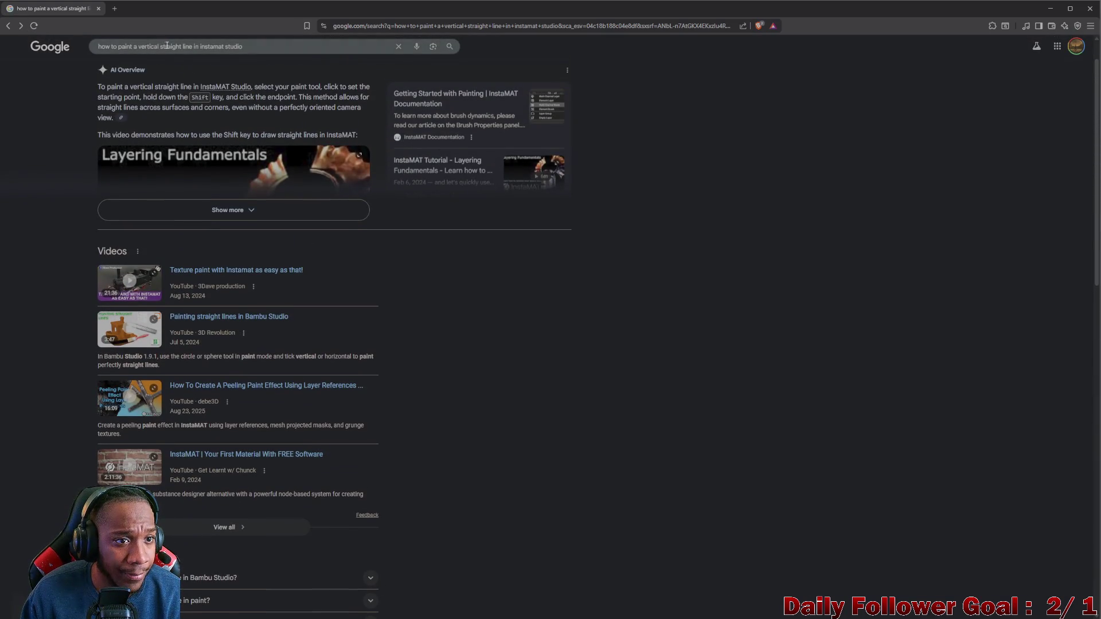
# - Search for 'how to paint an orthogonal line in instamat studio'
pyautogui.press('BackSpace')
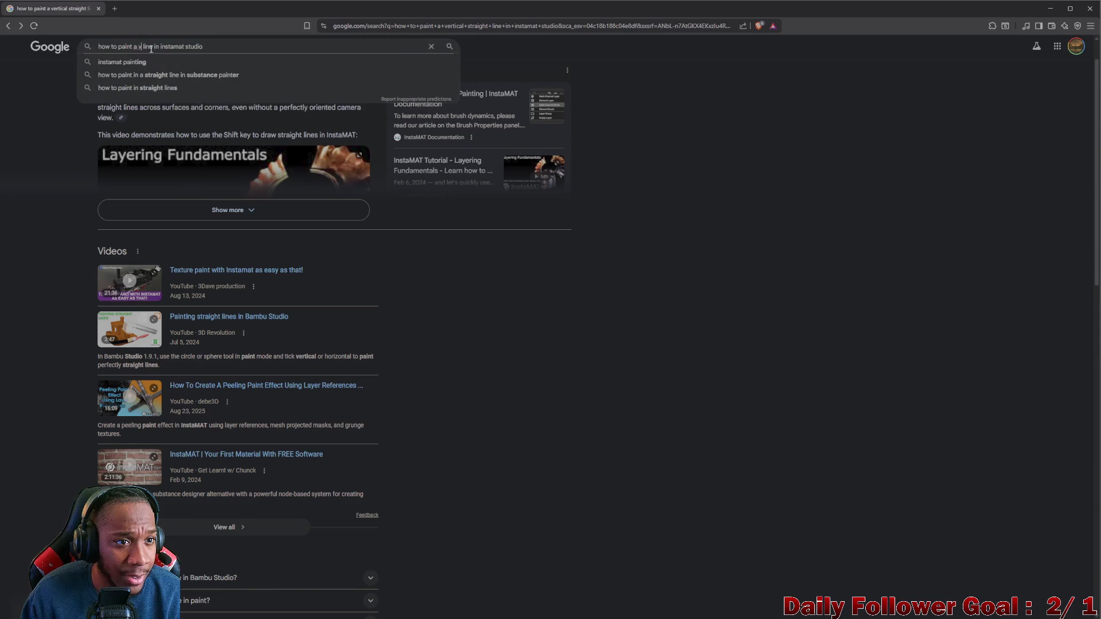
pyautogui.write('N')
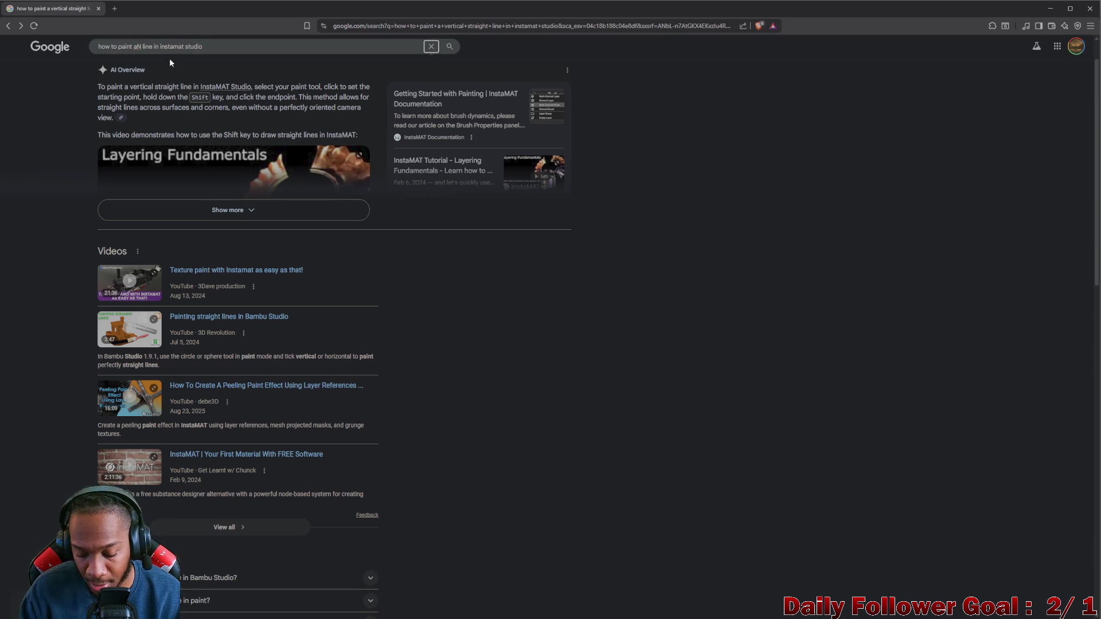
pyautogui.click(142, 46)
pyautogui.press('BackSpace')
pyautogui.write('n :orthogonal')
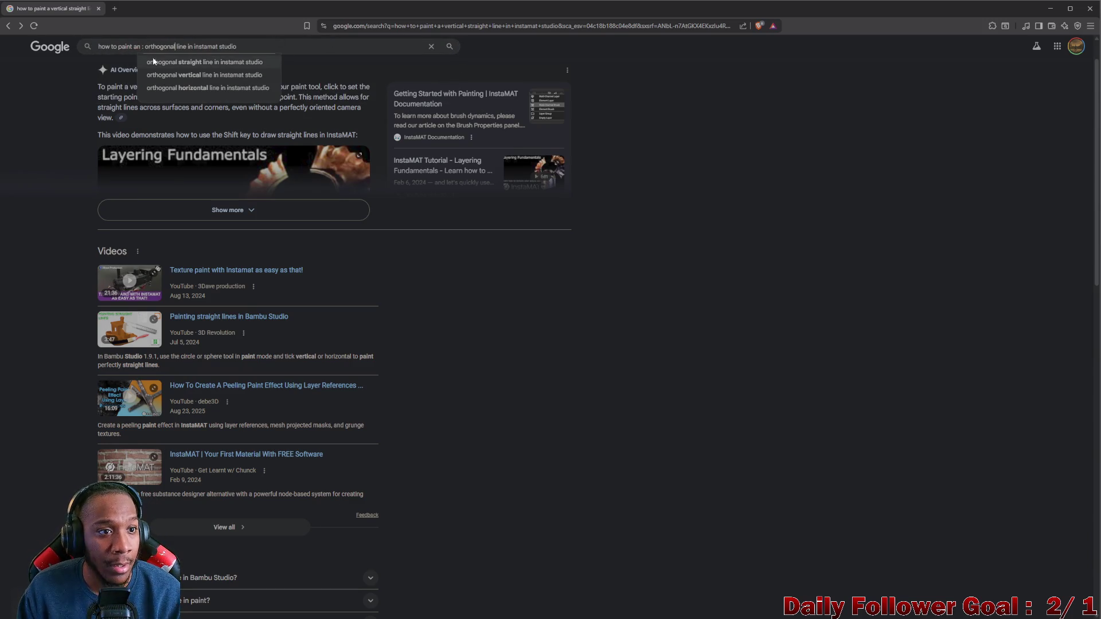
pyautogui.click(144, 46)
pyautogui.press('Return')
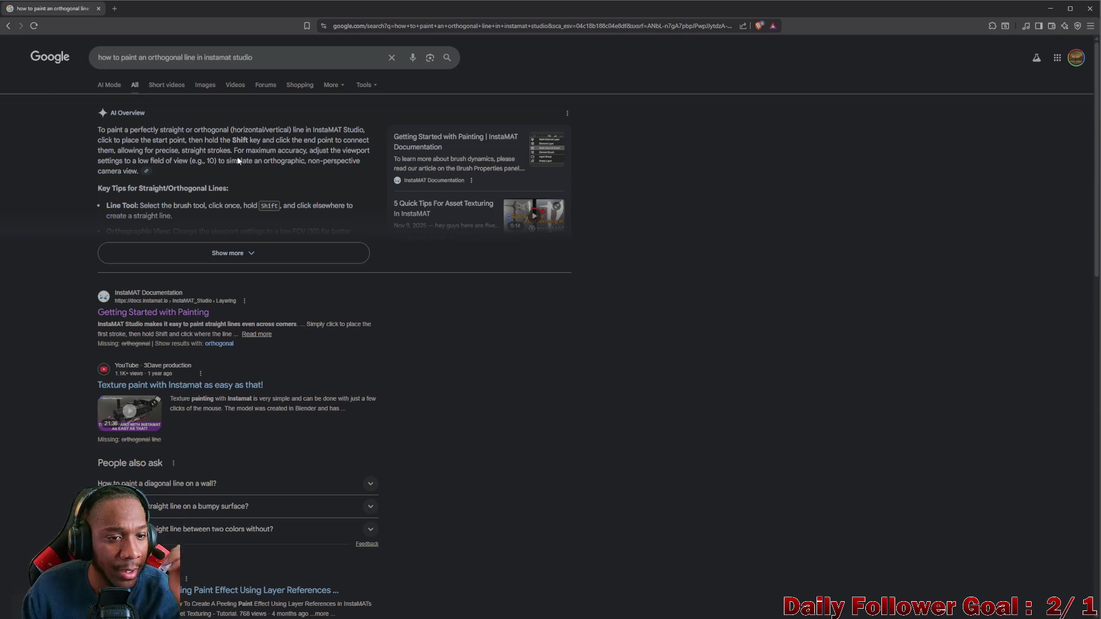
# - Expand the AI overview and read through its orthogonal-line painting tips
pyautogui.click(243, 250)
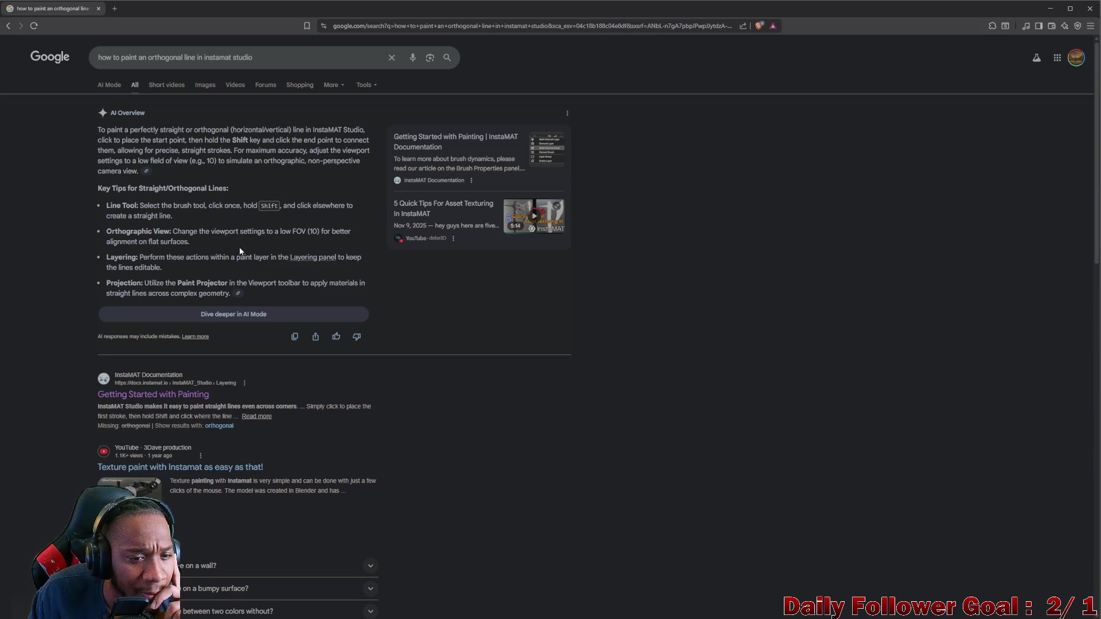
pyautogui.scroll(-3, 242, 290)
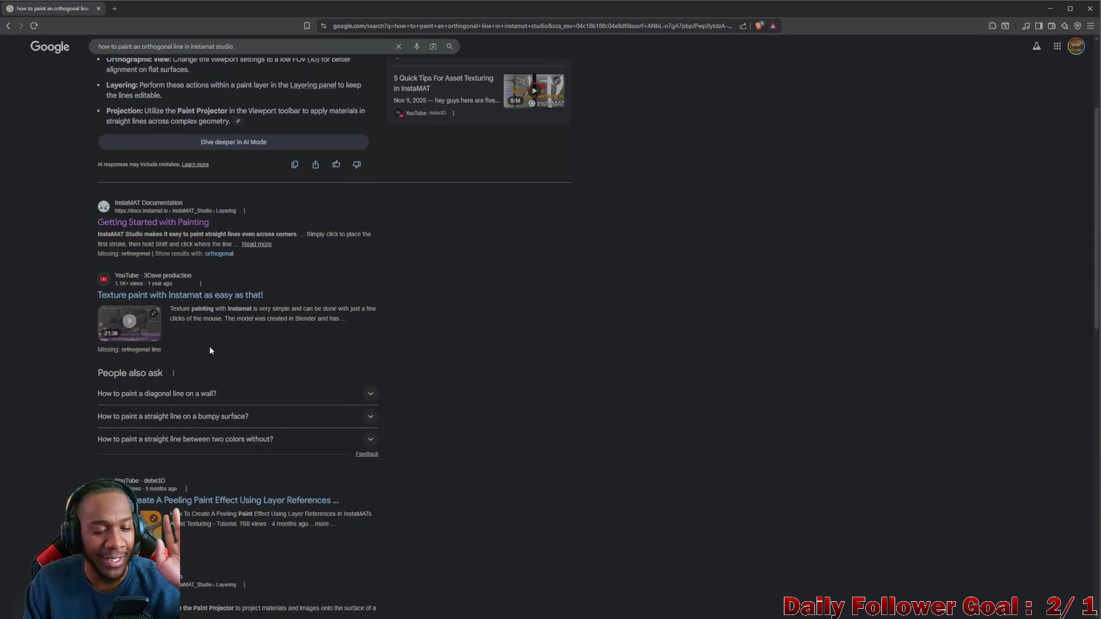
pyautogui.scroll(-2, 226, 364)
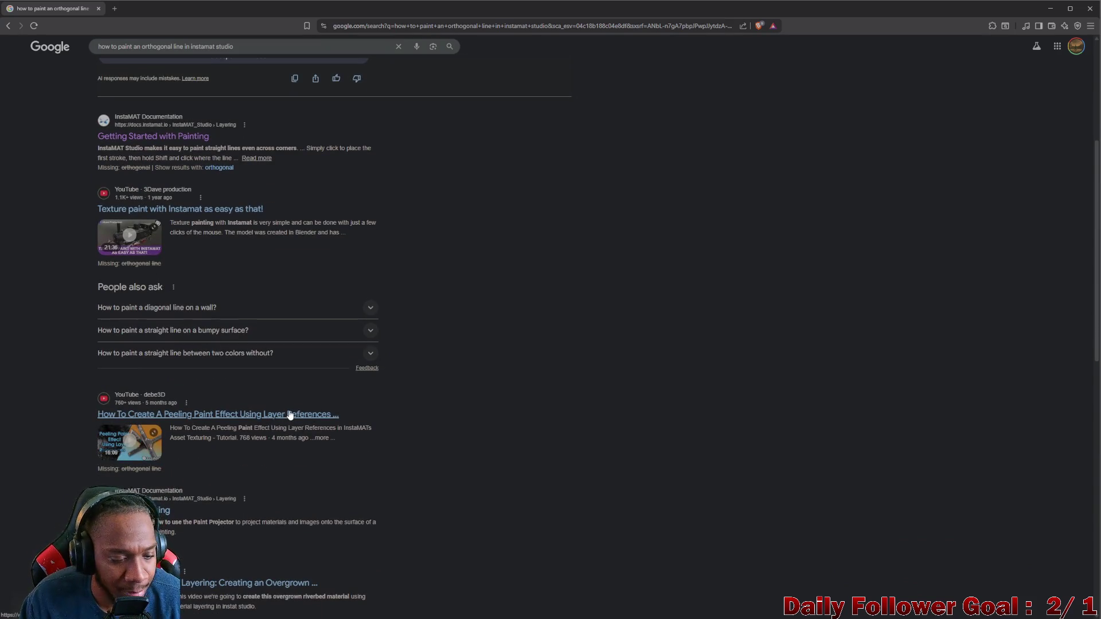
pyautogui.scroll(-2, 224, 450)
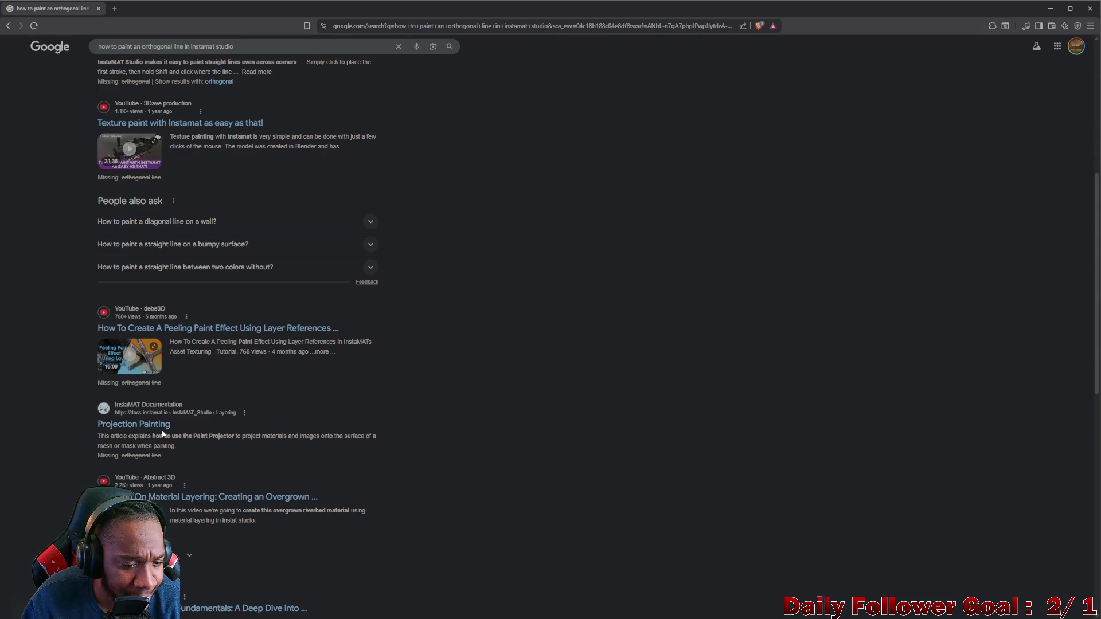
pyautogui.scroll(-3, 202, 431)
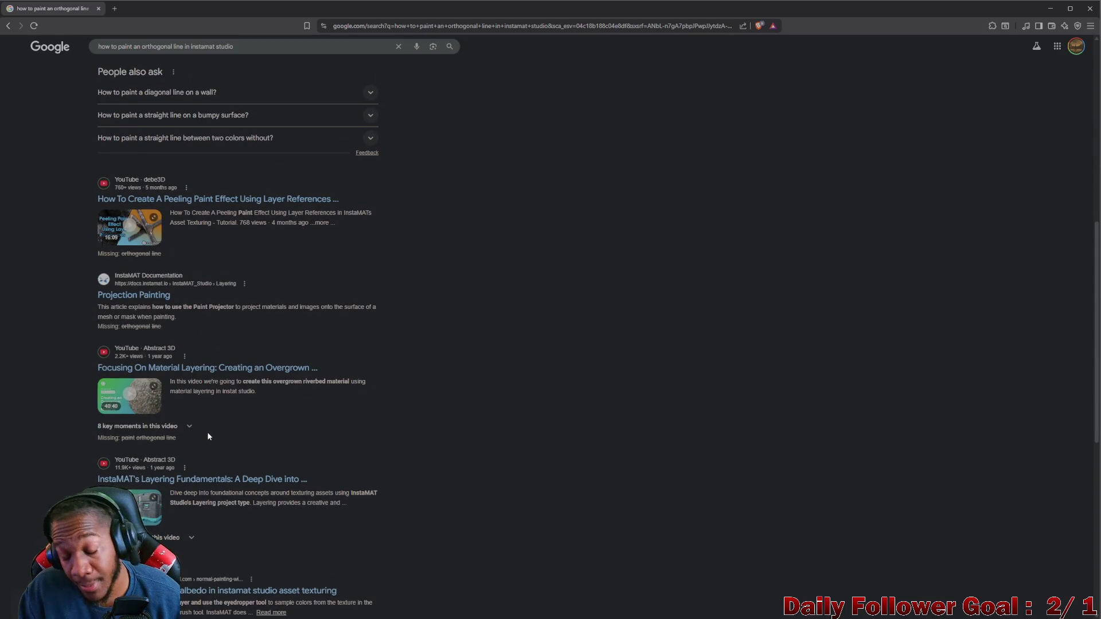
pyautogui.scroll(3, 212, 435)
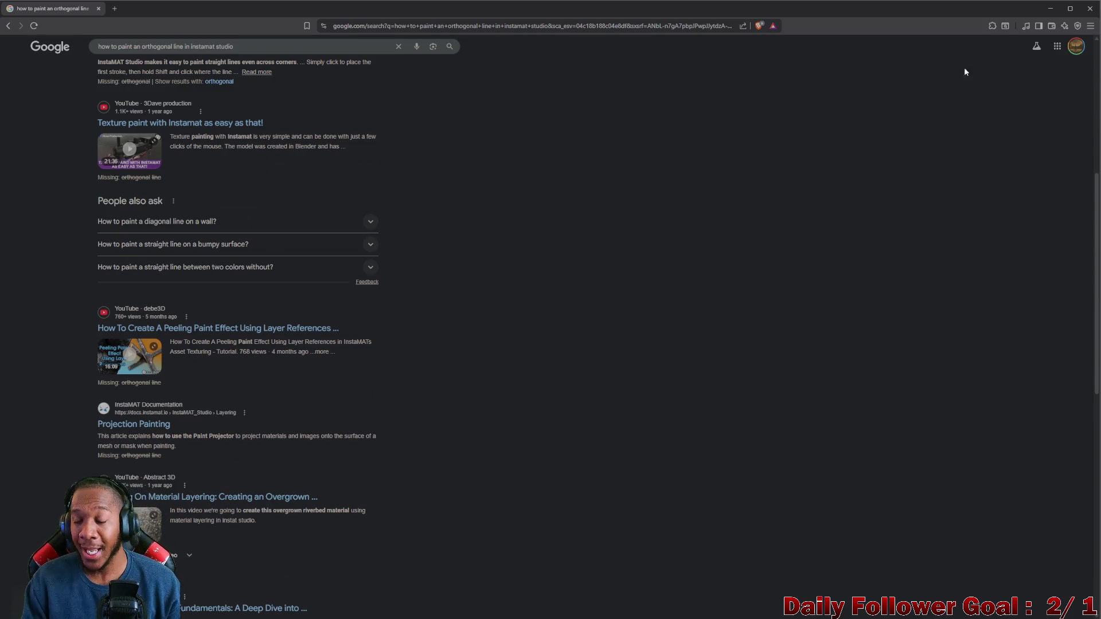
# - Minimize the browser and orbit the FloorPlane viewport, ending nearly square to the floor
pyautogui.click(1054, 13)
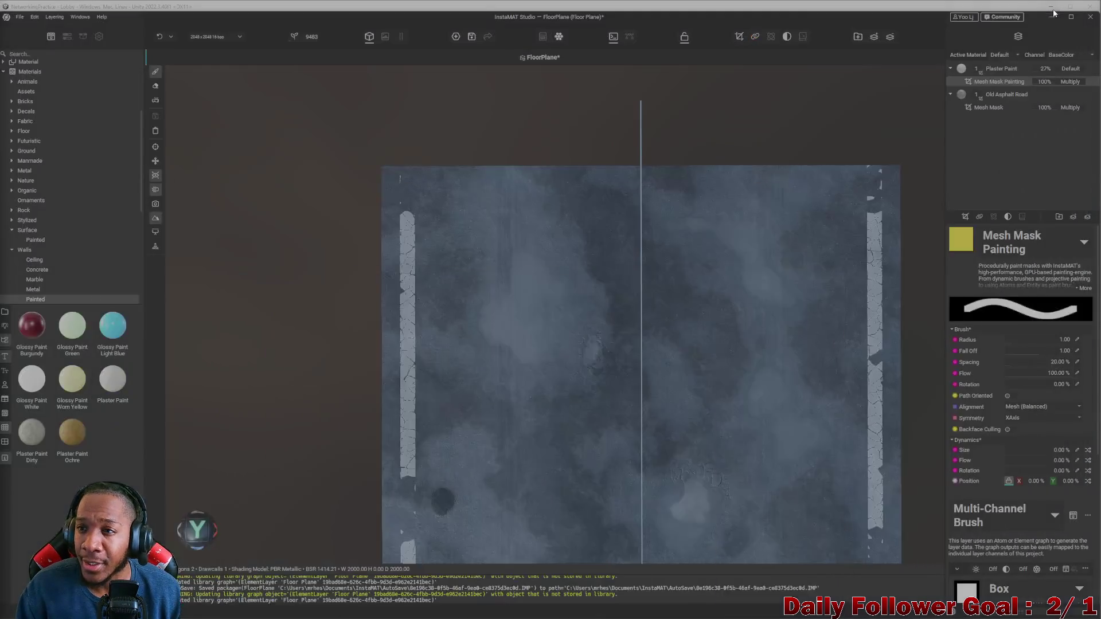
pyautogui.moveTo(702, 336)
pyautogui.keyDown('alt'); pyautogui.mouseDown()
pyautogui.moveTo(799, 278)
pyautogui.moveTo(774, 265)
pyautogui.moveTo(715, 302)
pyautogui.moveTo(498, 304)
pyautogui.moveTo(403, 290)
pyautogui.moveTo(388, 273)
pyautogui.mouseUp(); pyautogui.keyUp('alt')
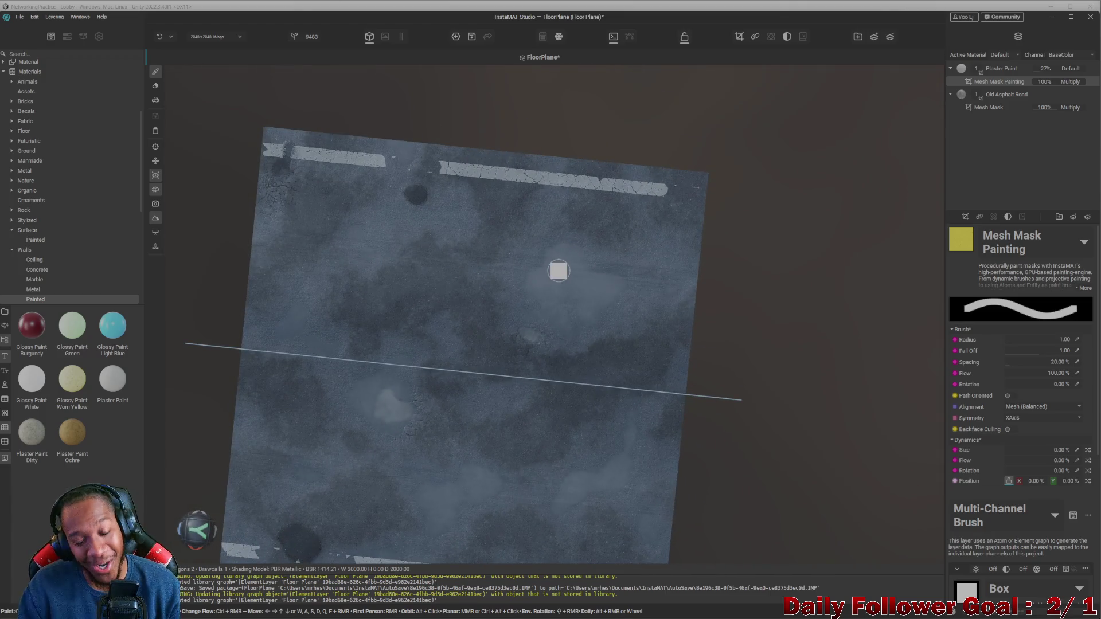
pyautogui.moveTo(558, 272)
pyautogui.keyDown('alt'); pyautogui.mouseDown()
pyautogui.moveTo(597, 304)
pyautogui.moveTo(610, 292)
pyautogui.moveTo(642, 312)
pyautogui.moveTo(707, 295)
pyautogui.mouseUp(); pyautogui.keyUp('alt')
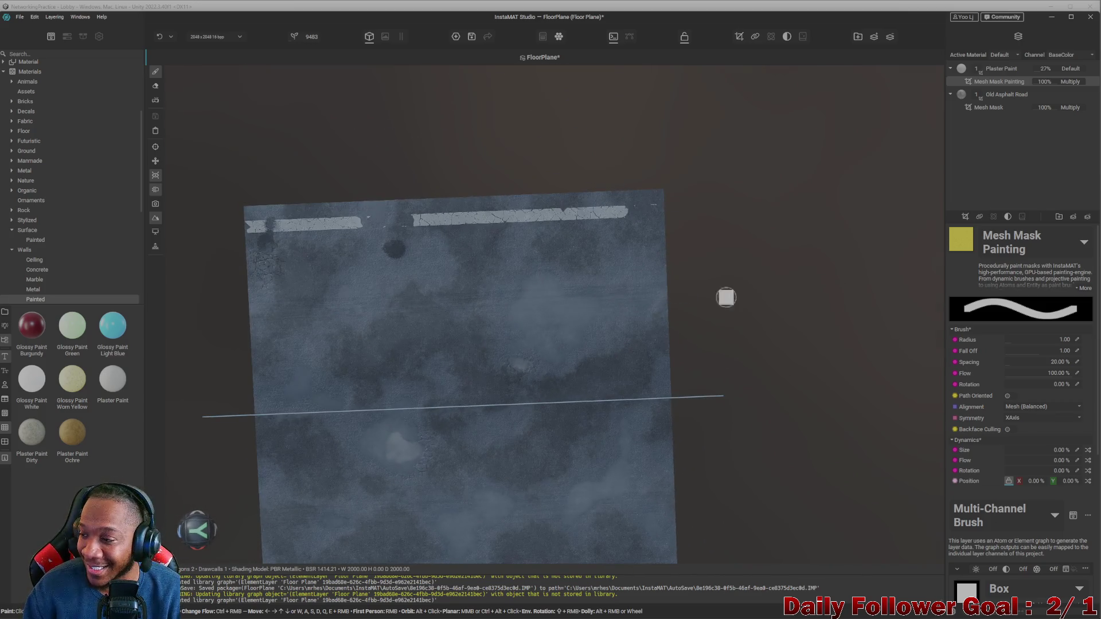